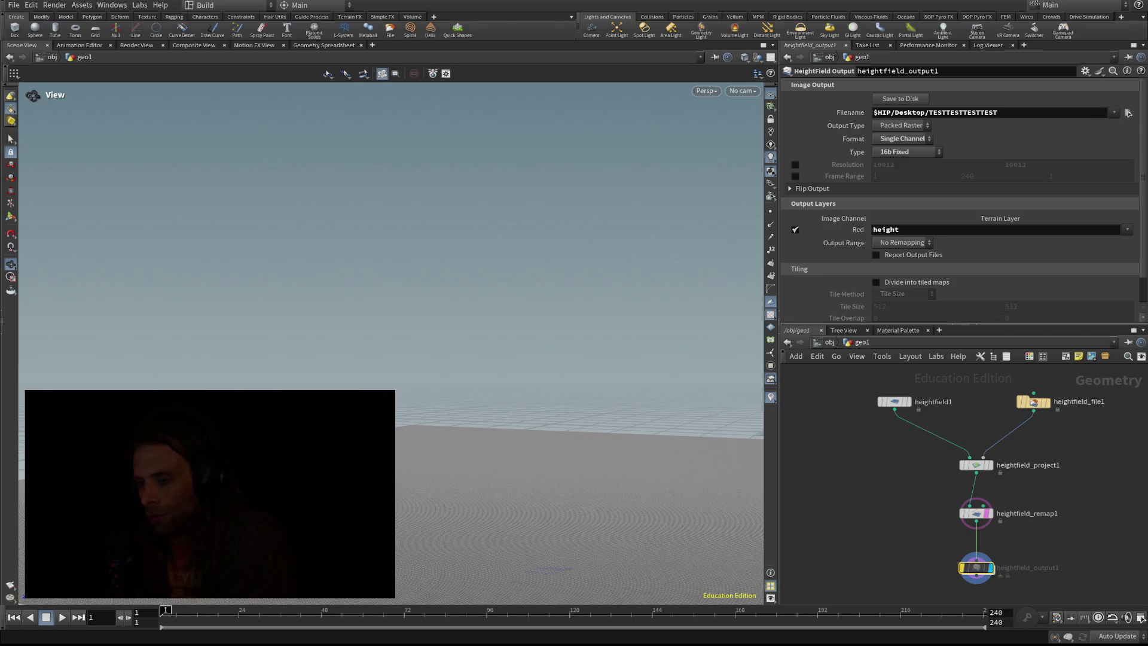
- Review heightfield_remap1's input range 636.541–804.461 mapped to 0–1, leaving the values unchanged
click(977, 513)
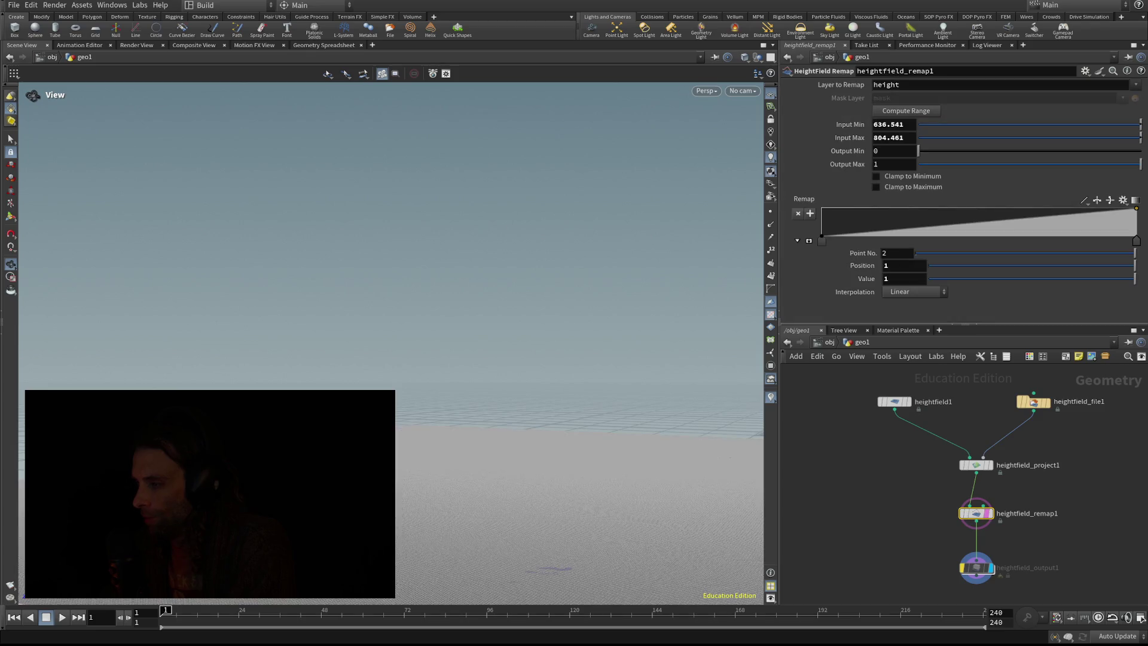
double_click(889, 138)
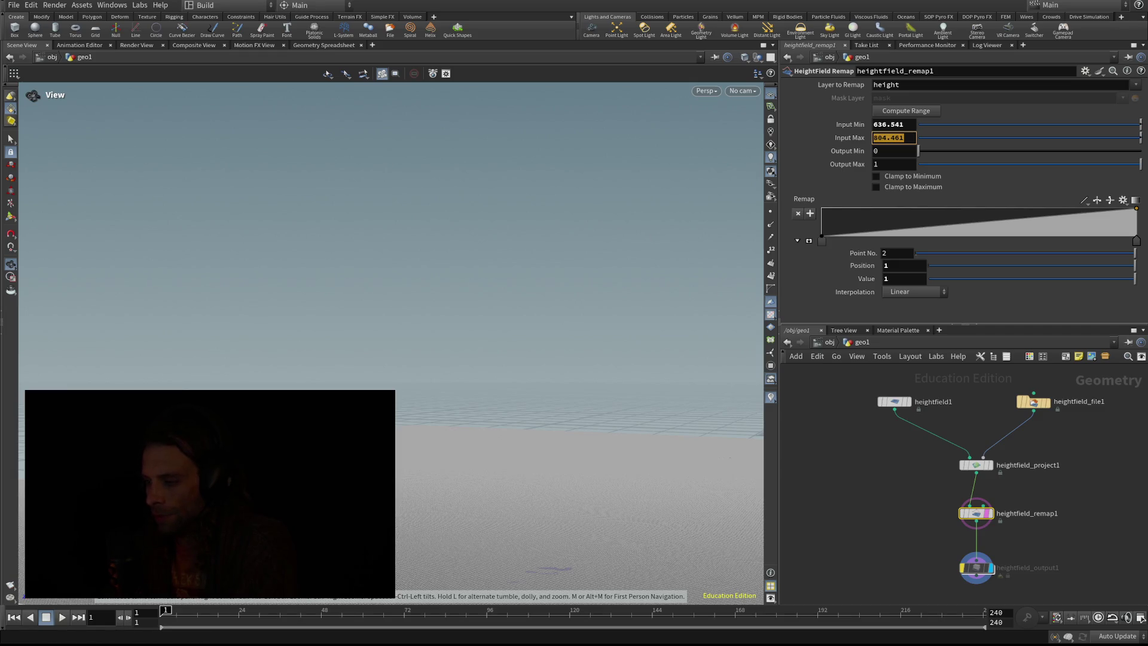
key(shift+Tab)
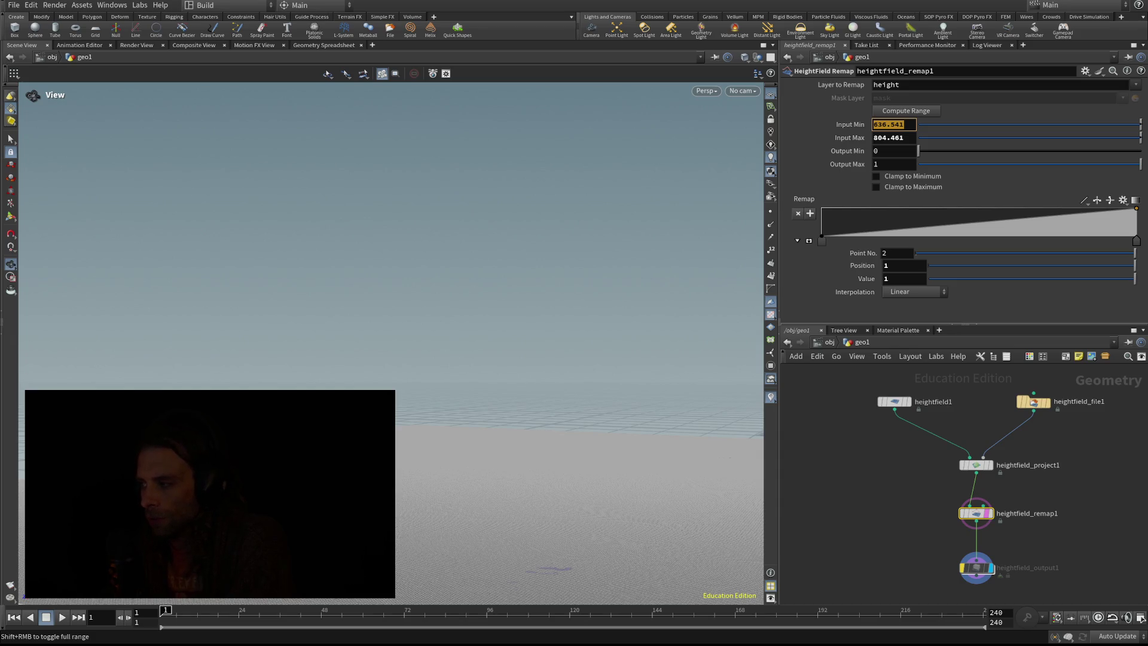
key(Return)
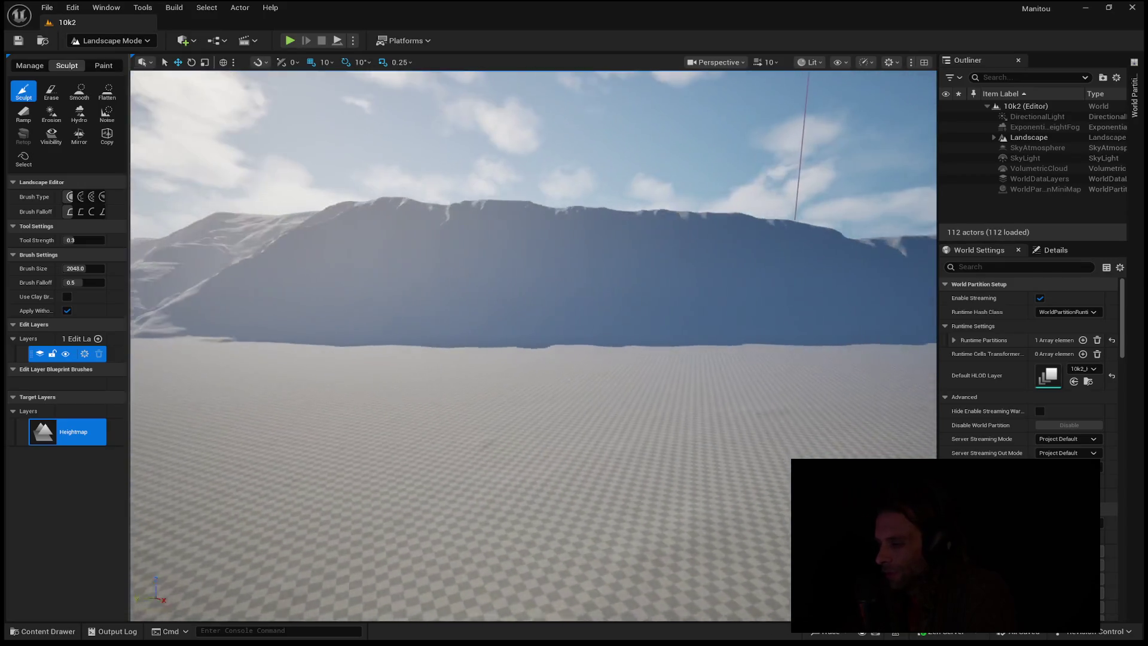
- Rotate the directional light with Ctrl+L so the sun rakes across the ridges
key(ctrl+l)
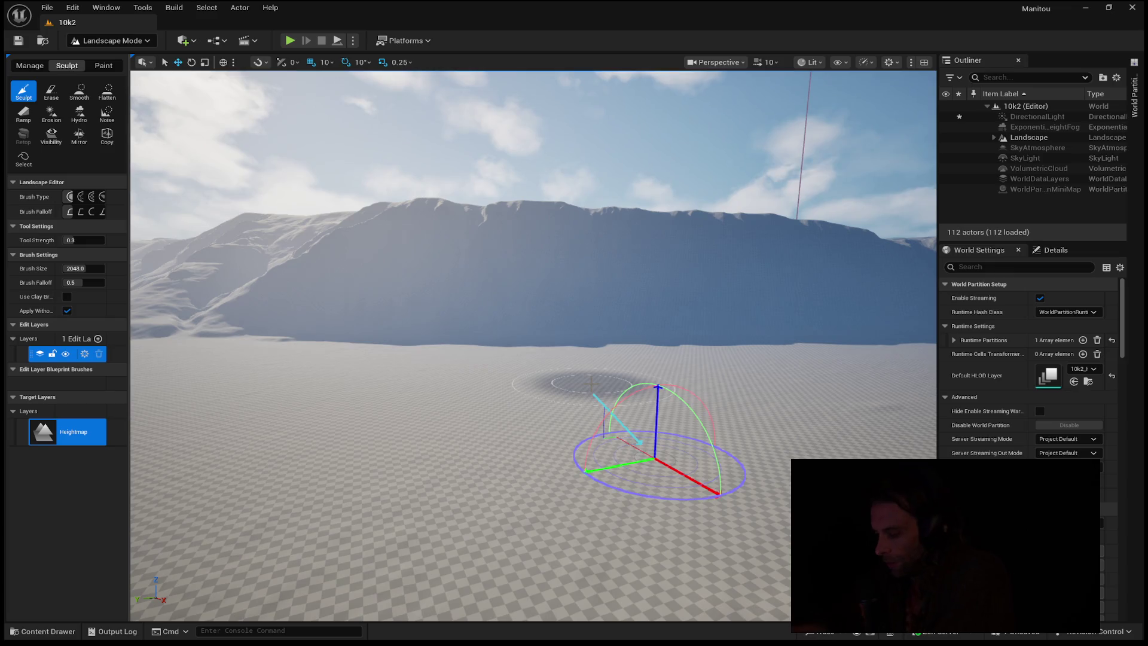
key(ctrl+l)
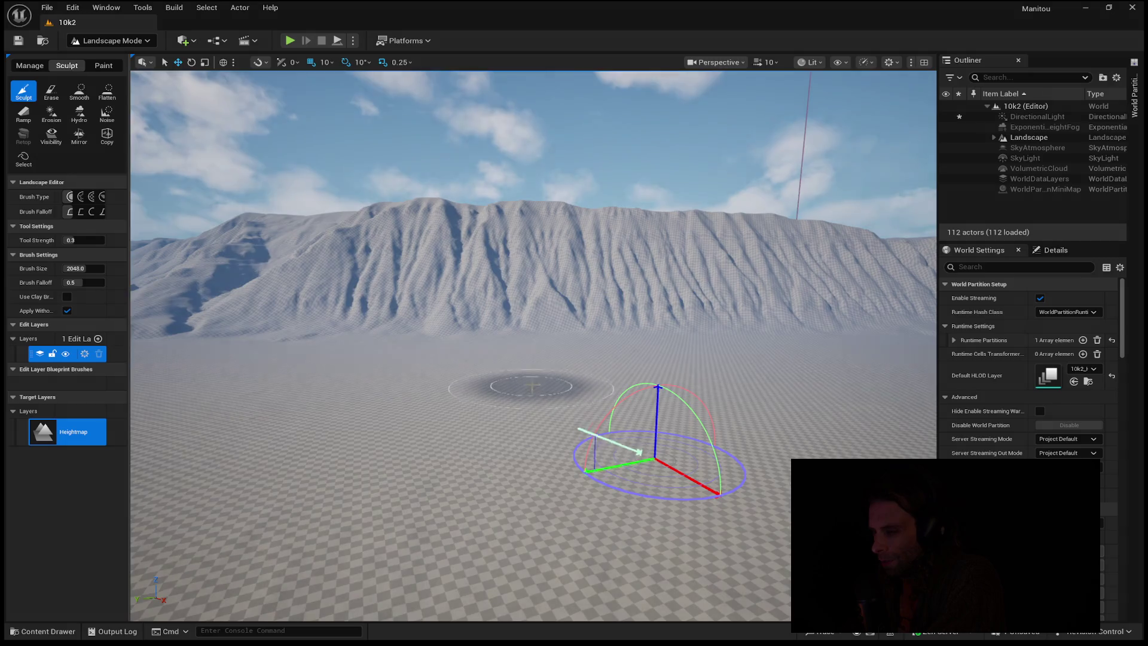
key(ctrl+l)
key(ctrl+l)
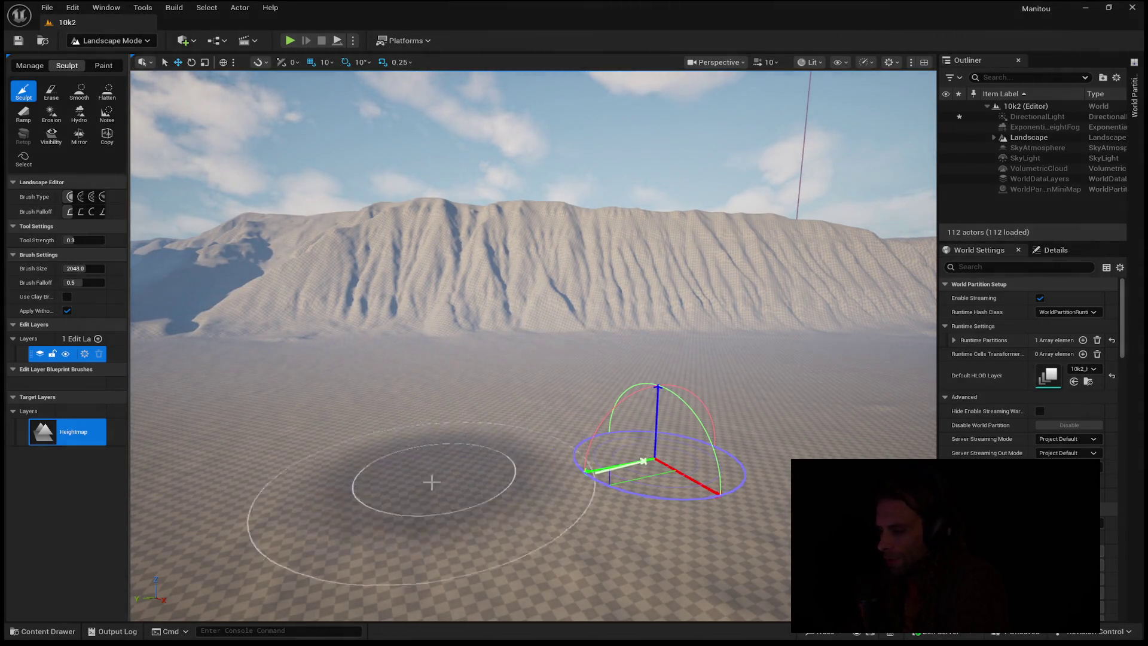
- Hide ExponentialHeightFog in the Outliner and fly forward over the ridges
scroll(415, 472, down, 10)
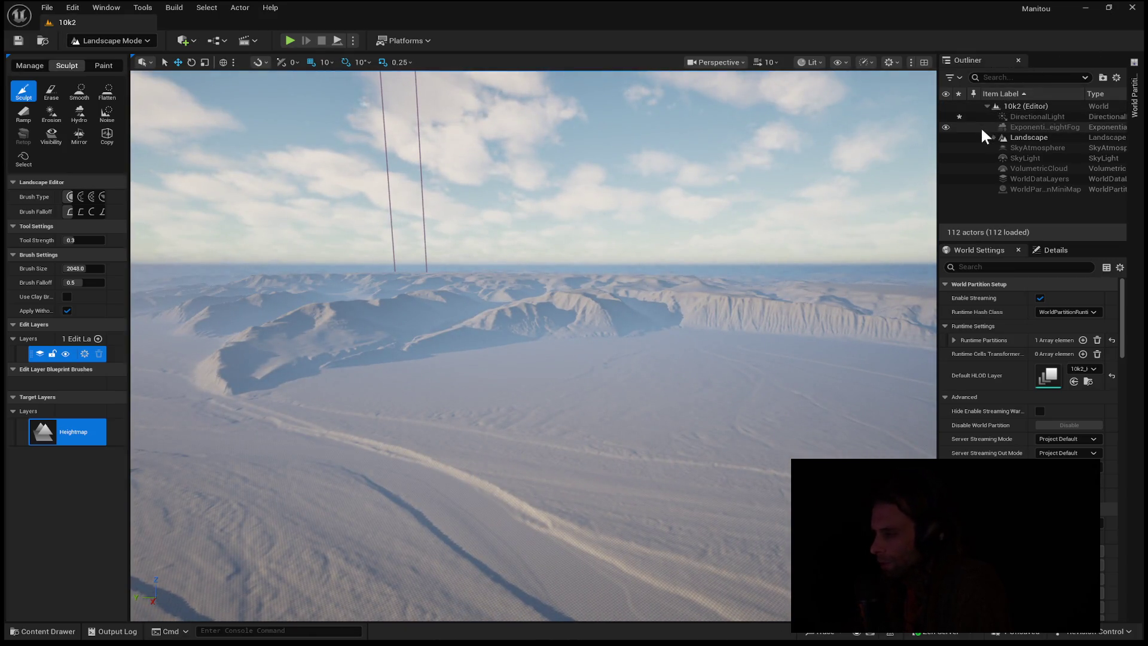
click(947, 127)
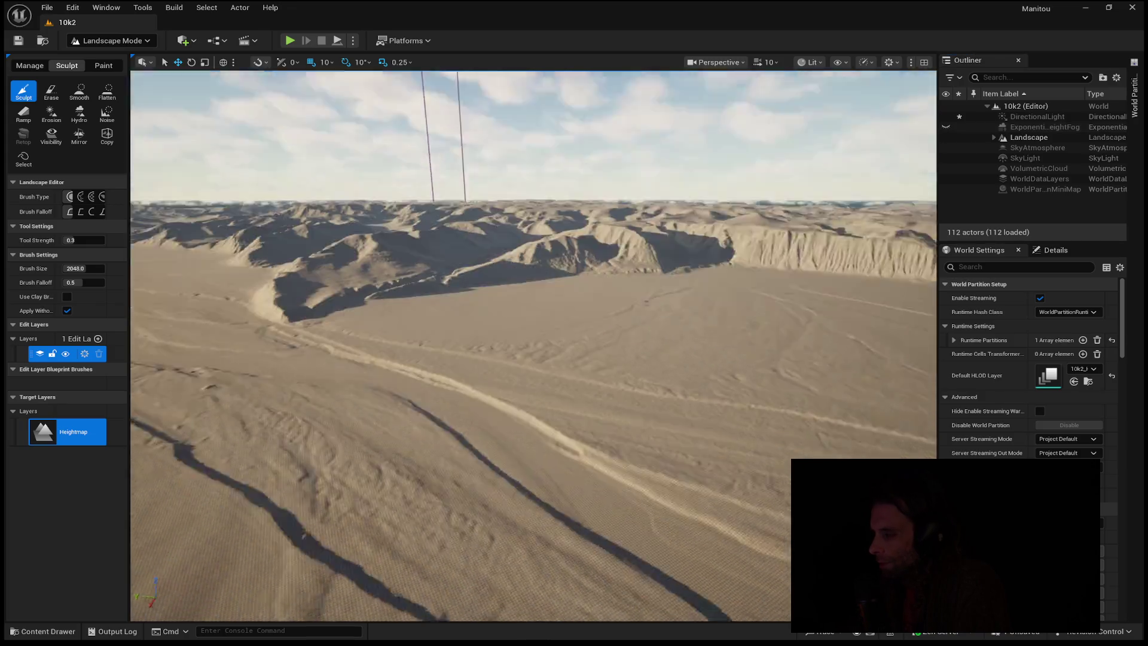
mouse_move(532, 347)
mouse_down()
mouse_move(533, 383)
mouse_move(519, 296)
mouse_move(497, 299)
mouse_move(538, 299)
mouse_move(520, 305)
mouse_up()
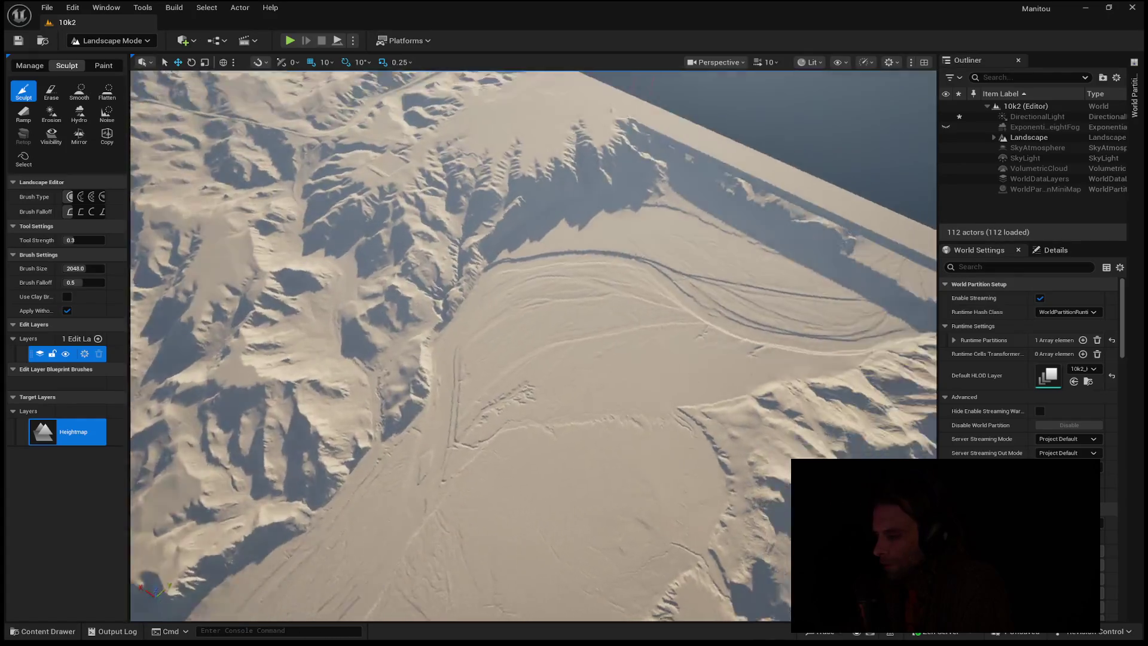
- Pull the camera back and up to frame the whole square terrain and its winding valley
mouse_move(532, 347)
mouse_down()
mouse_move(532, 299)
mouse_move(532, 346)
mouse_up()
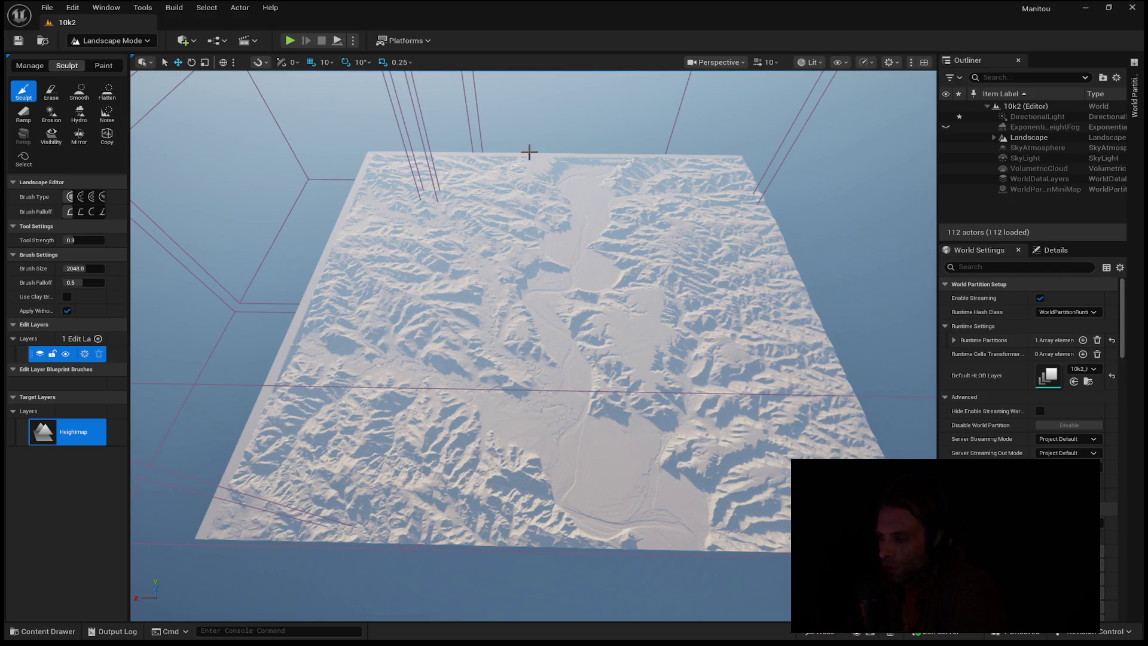
- Hide the sky light in the Outliner to darken the scene
scroll(237, 479, up, 5)
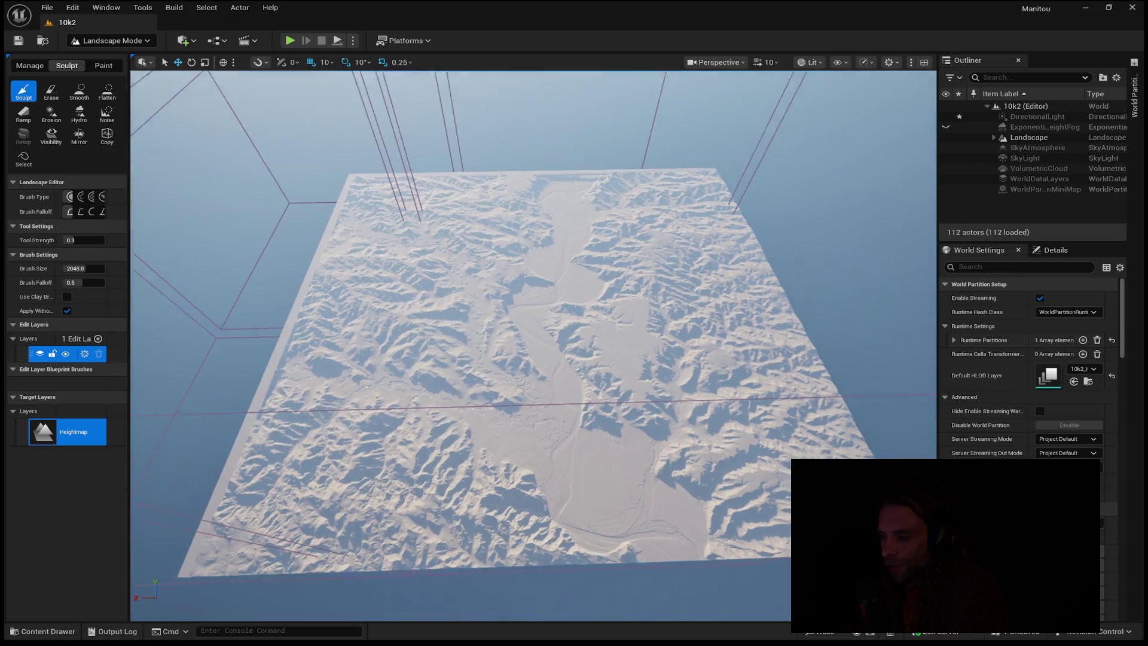
scroll(534, 346, up, 10)
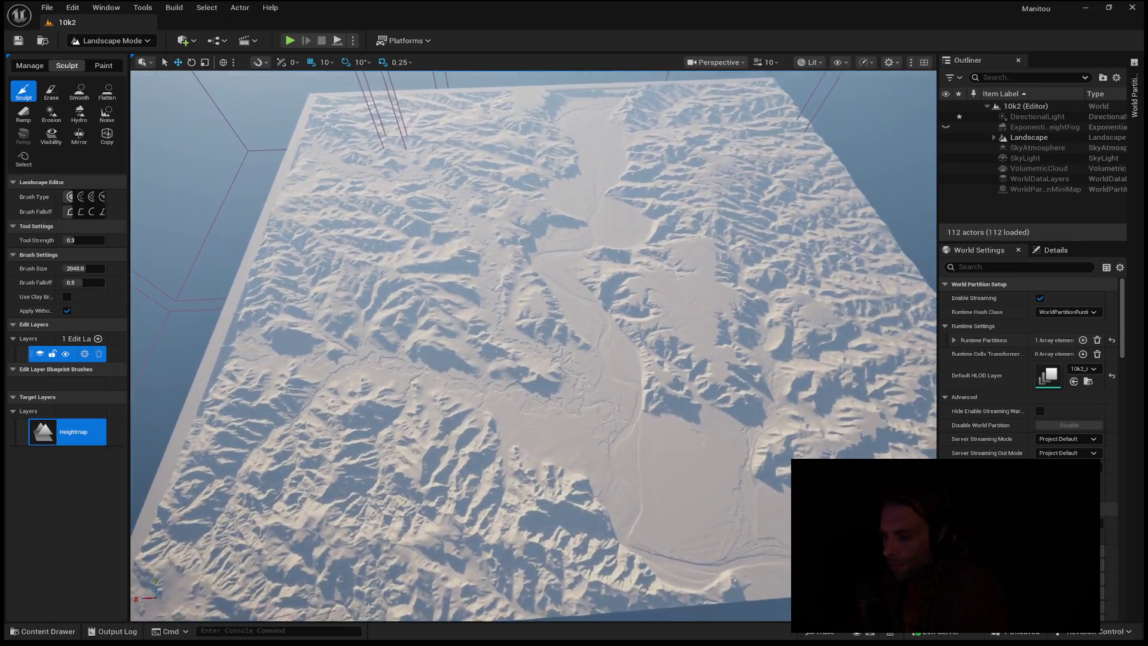
scroll(533, 346, up, 10)
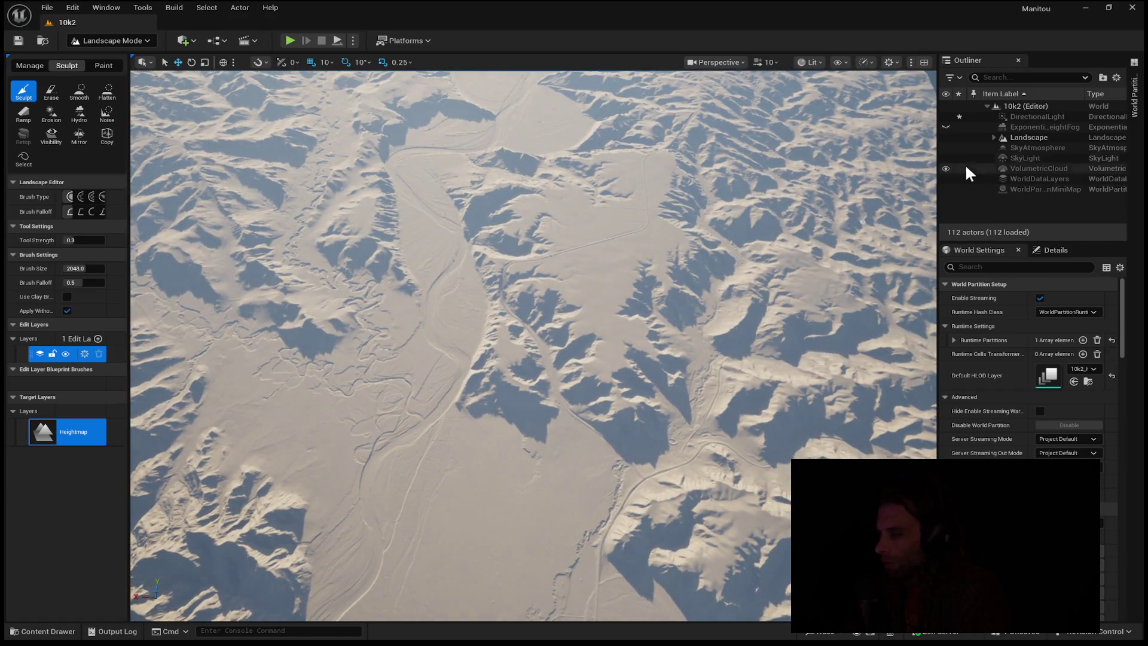
click(946, 159)
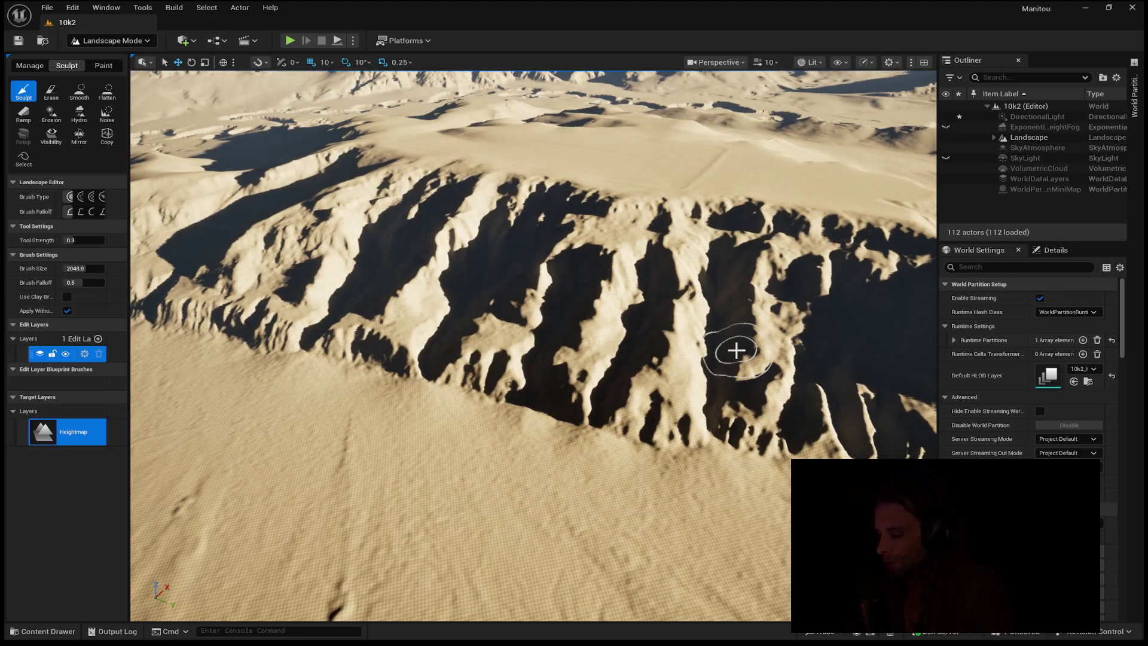
- Rotate the sun back above the horizon with Ctrl+L, then pull the view back to the horizon
key(ctrl+l)
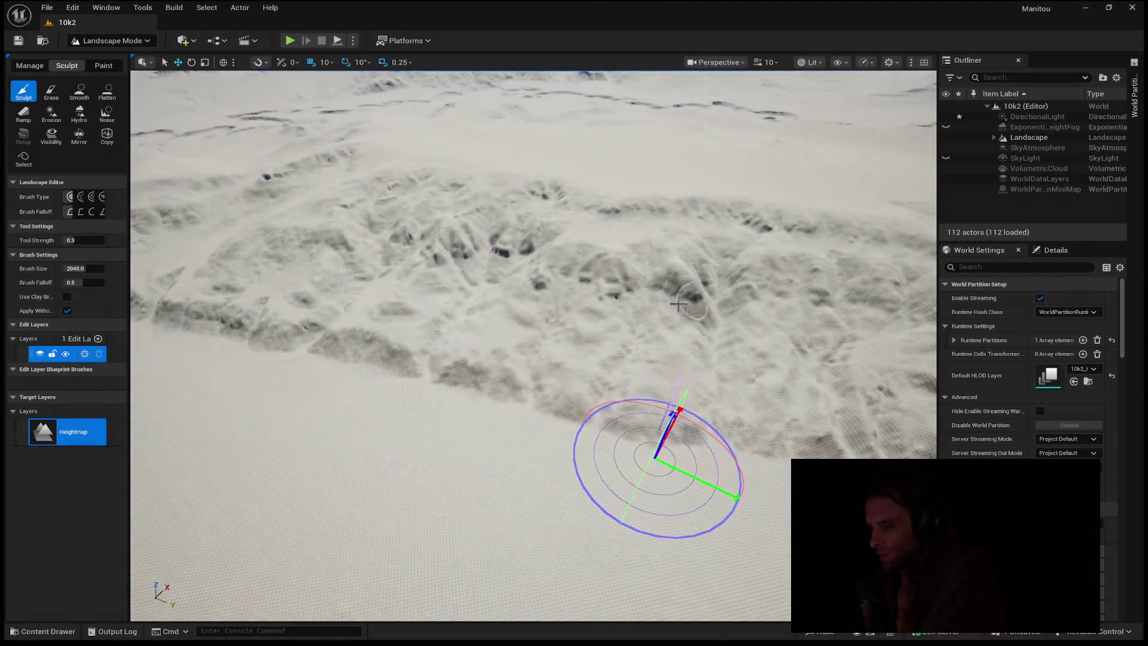
mouse_move(664, 307)
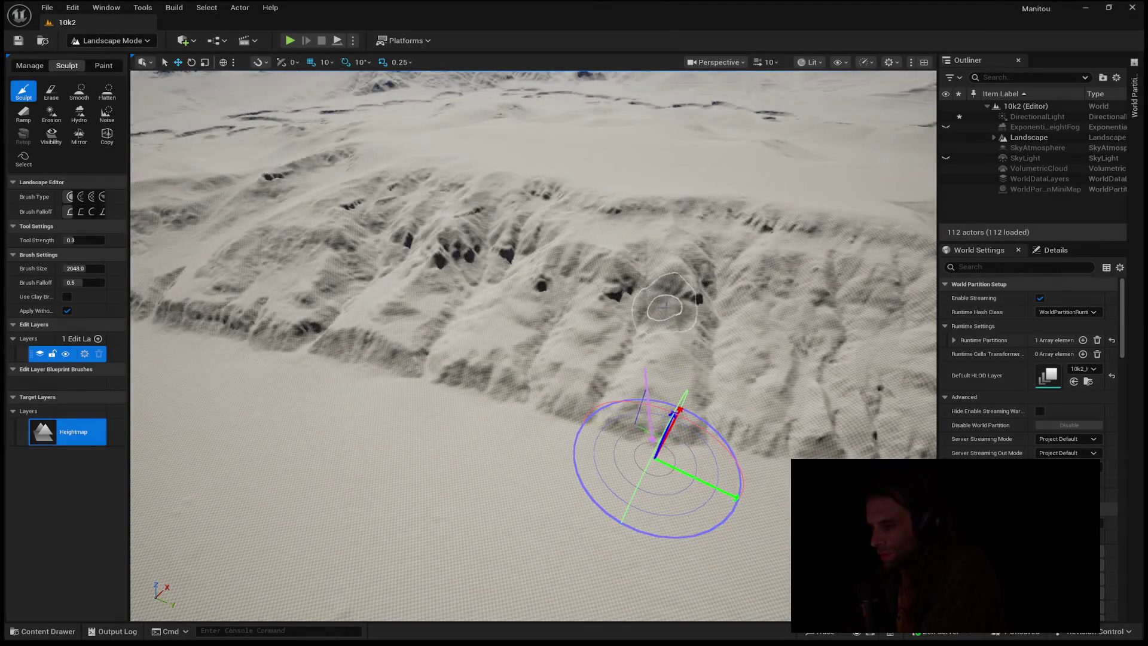
mouse_move(608, 318)
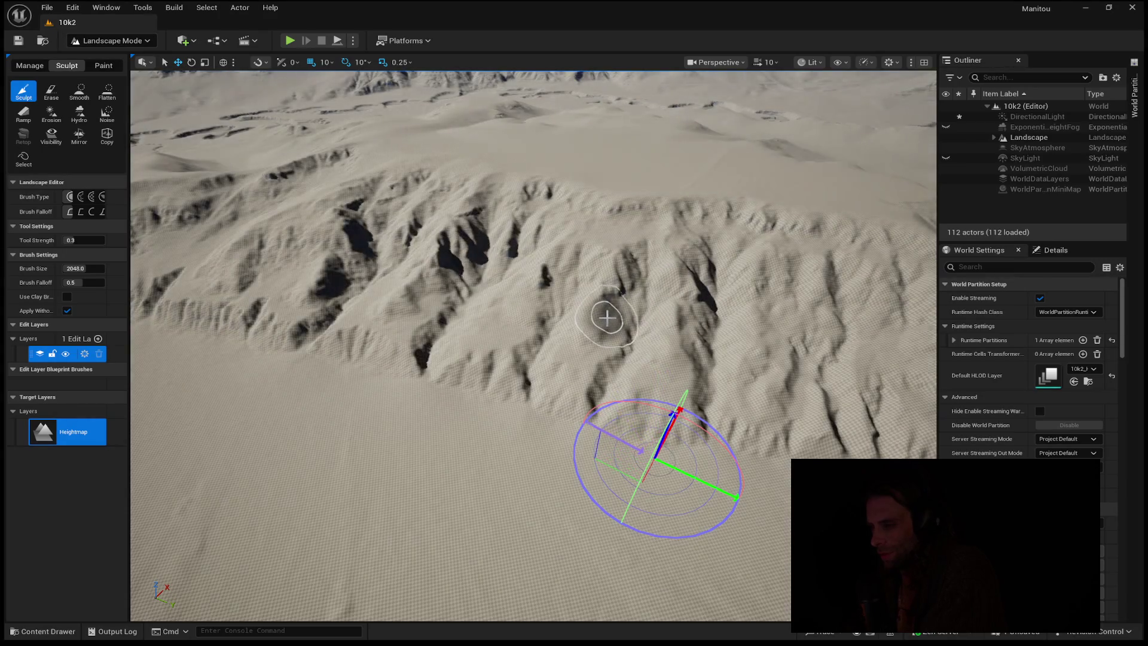
mouse_move(641, 371)
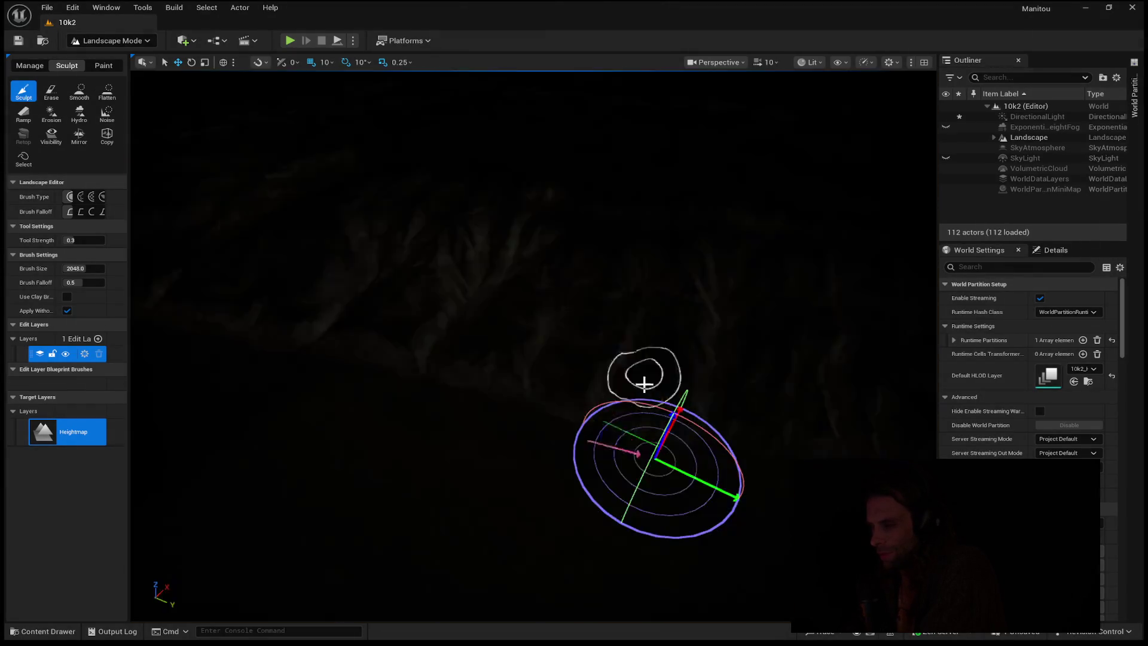
mouse_move(638, 333)
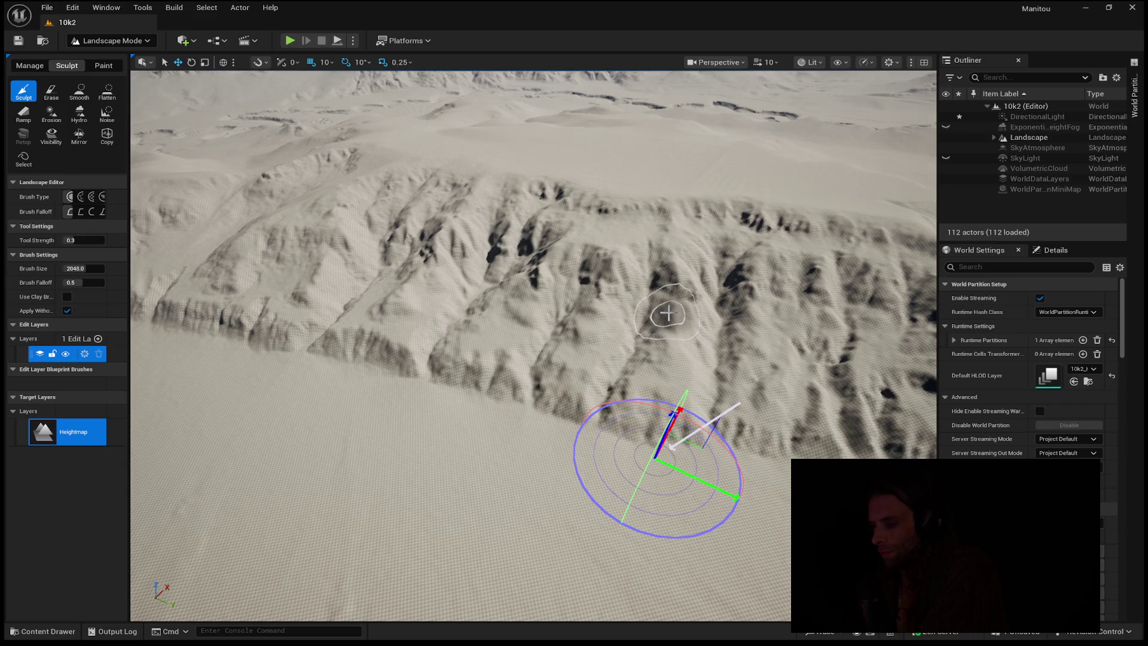
drag(668, 313, 667, 180)
- Fly across the landscape toward the steep checker-textured mountain ridge
key(w)
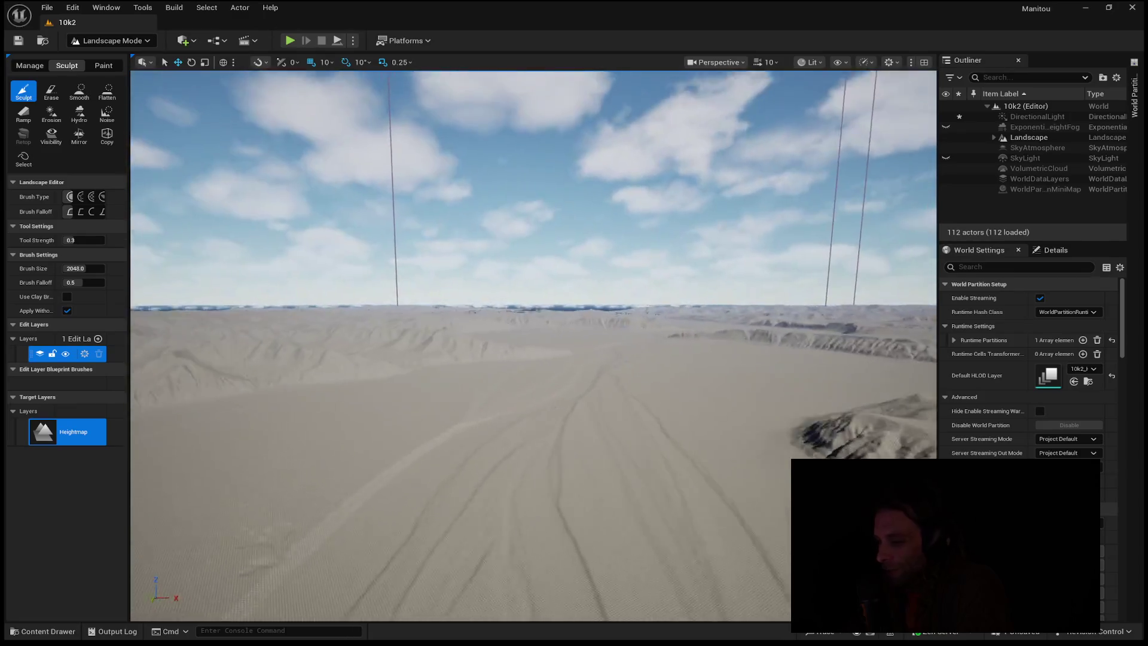
key(w)
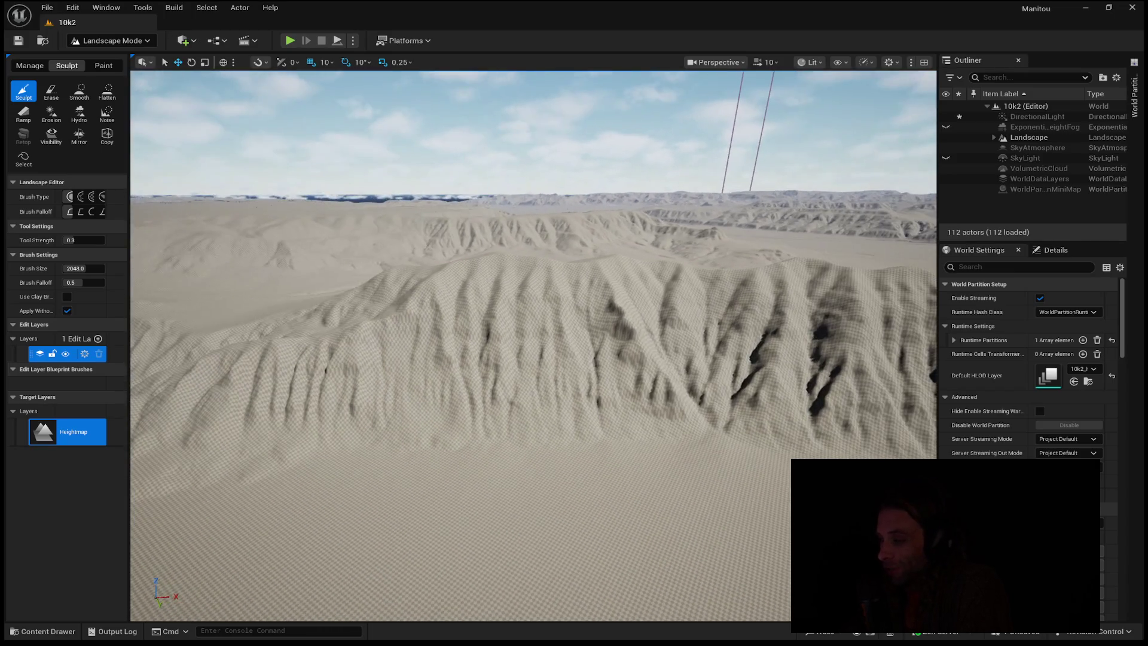
key(w)
key(w)
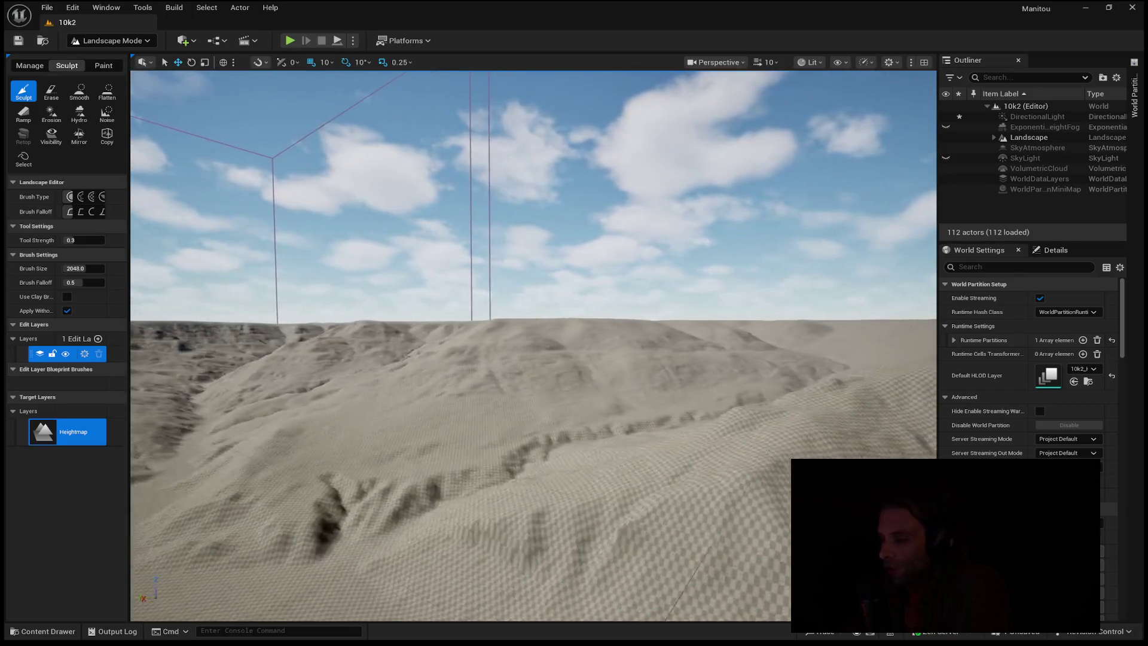
key(w)
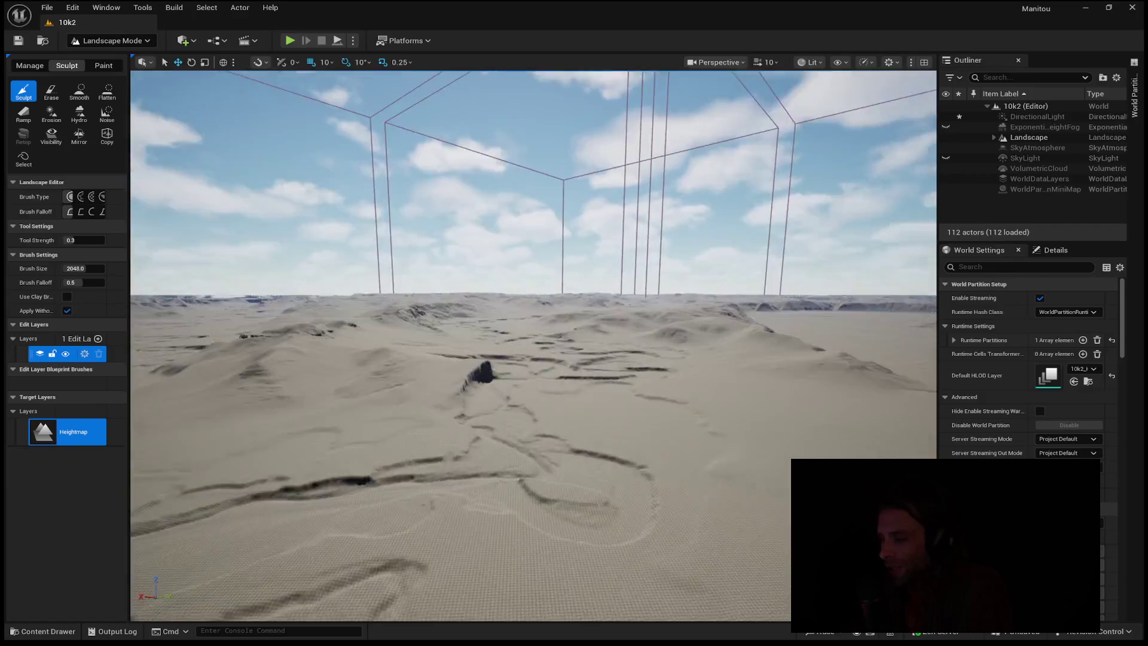
key(w)
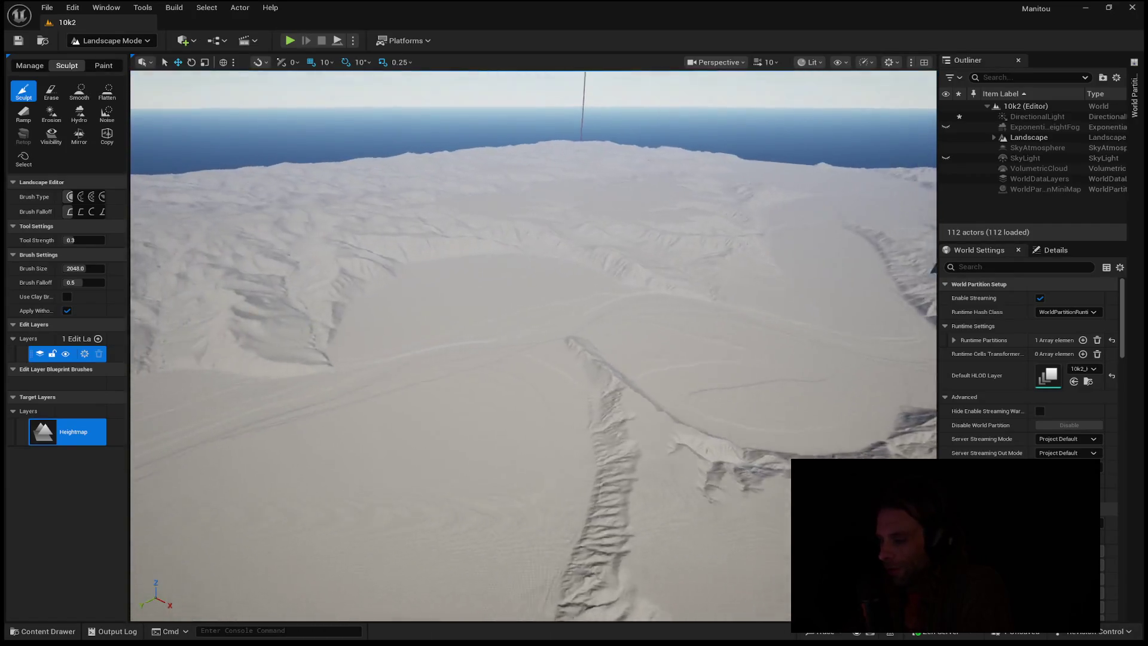
key(w)
key(w)
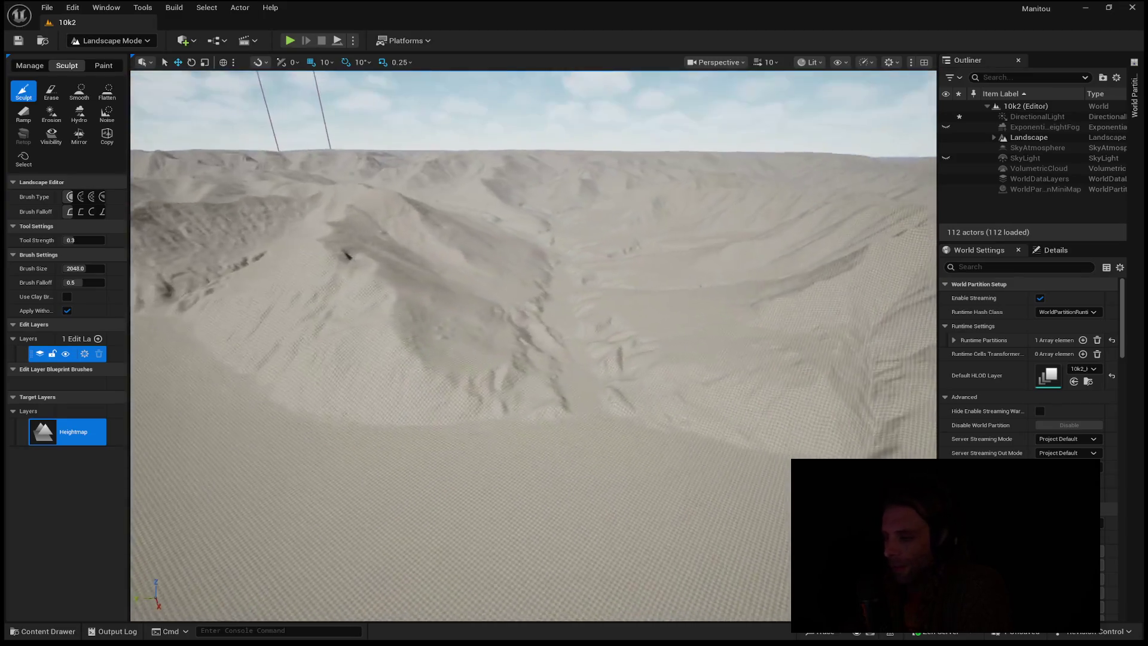
key(w)
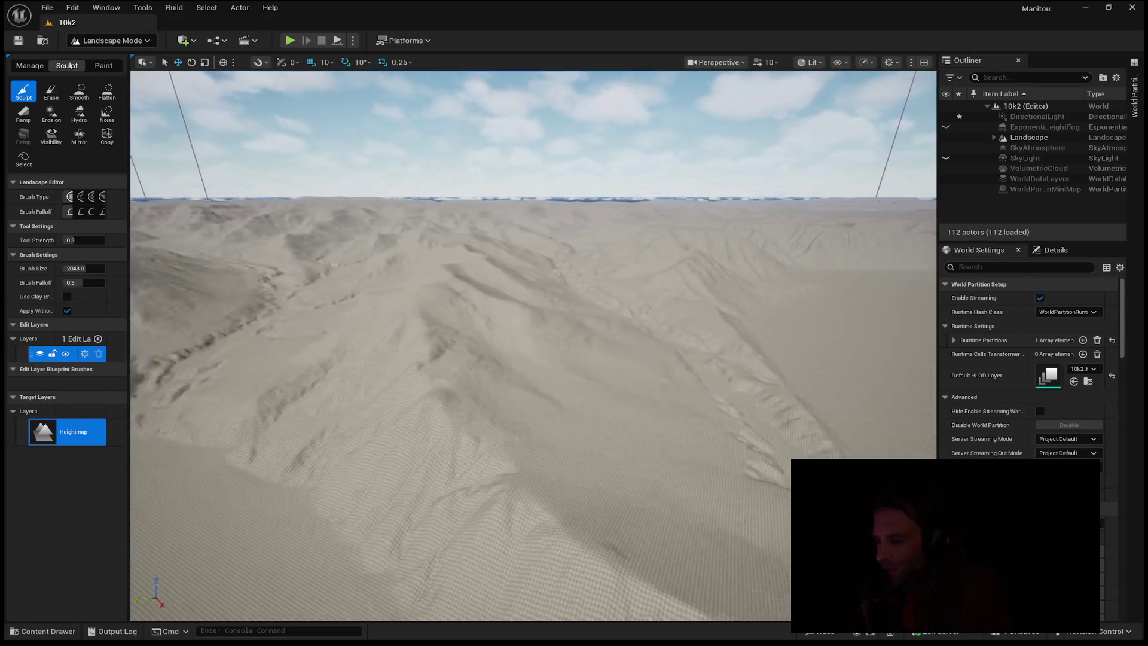
key(s)
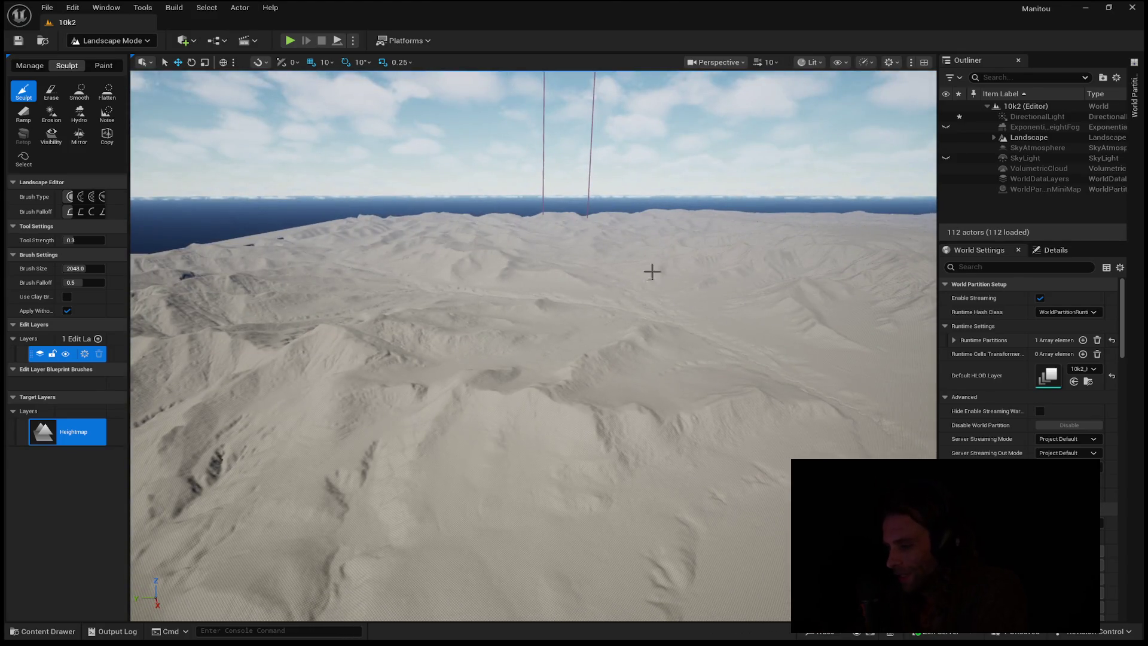
key(w)
key(s)
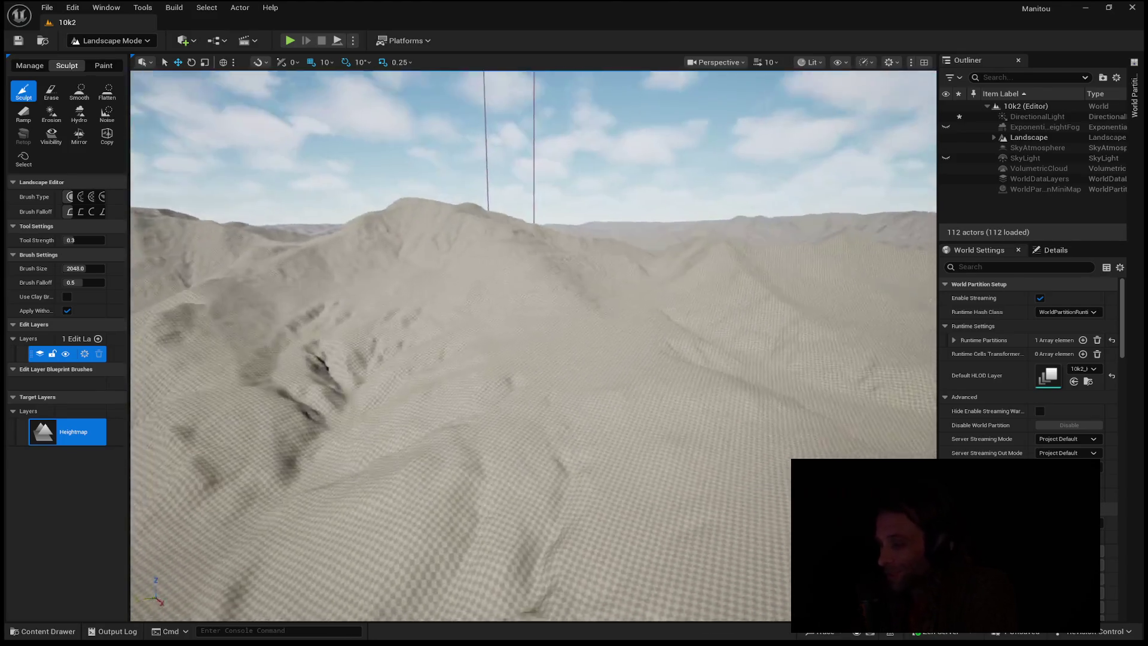
key(w)
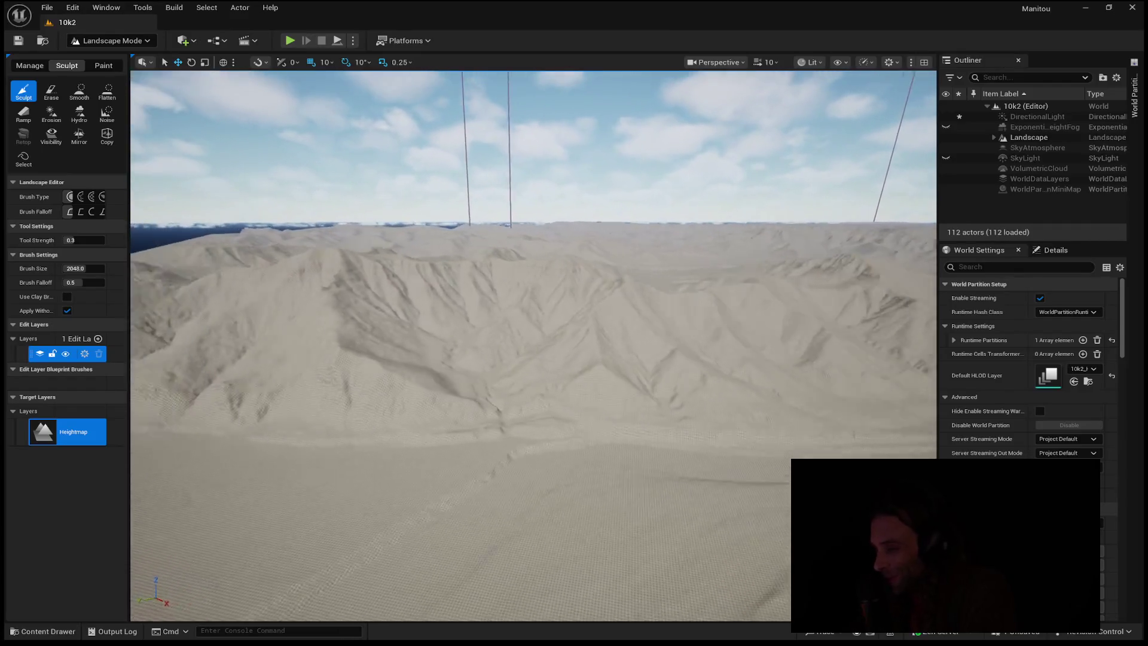
key(w)
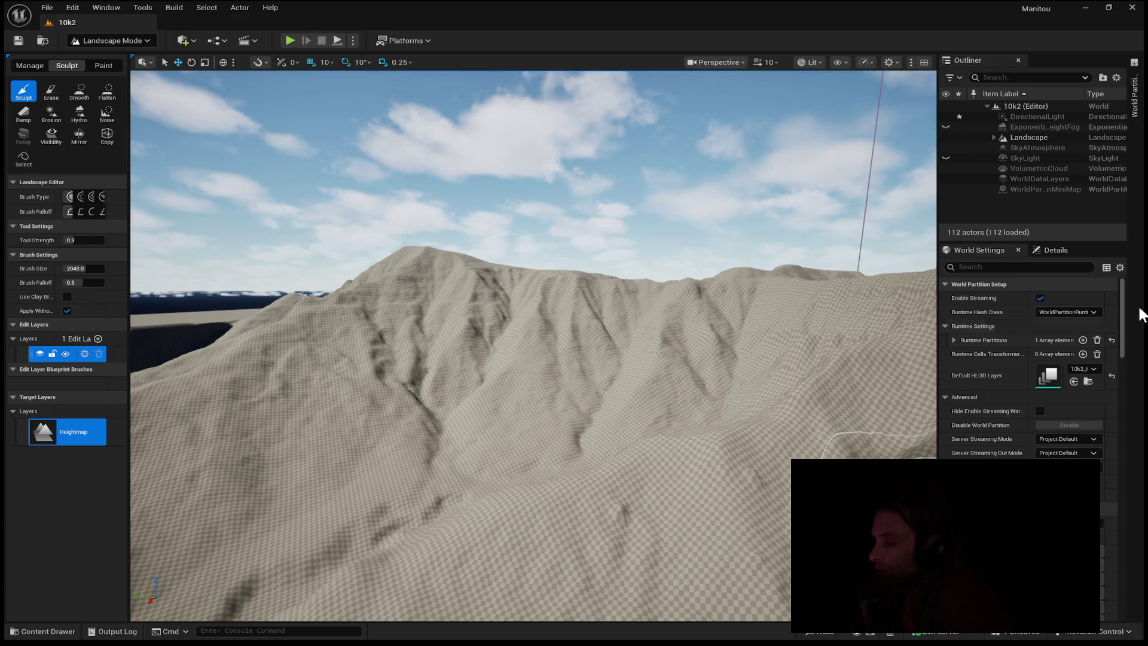
- Switch to the Details panel and select Landscape to view its location, rotation and scale
click(1067, 253)
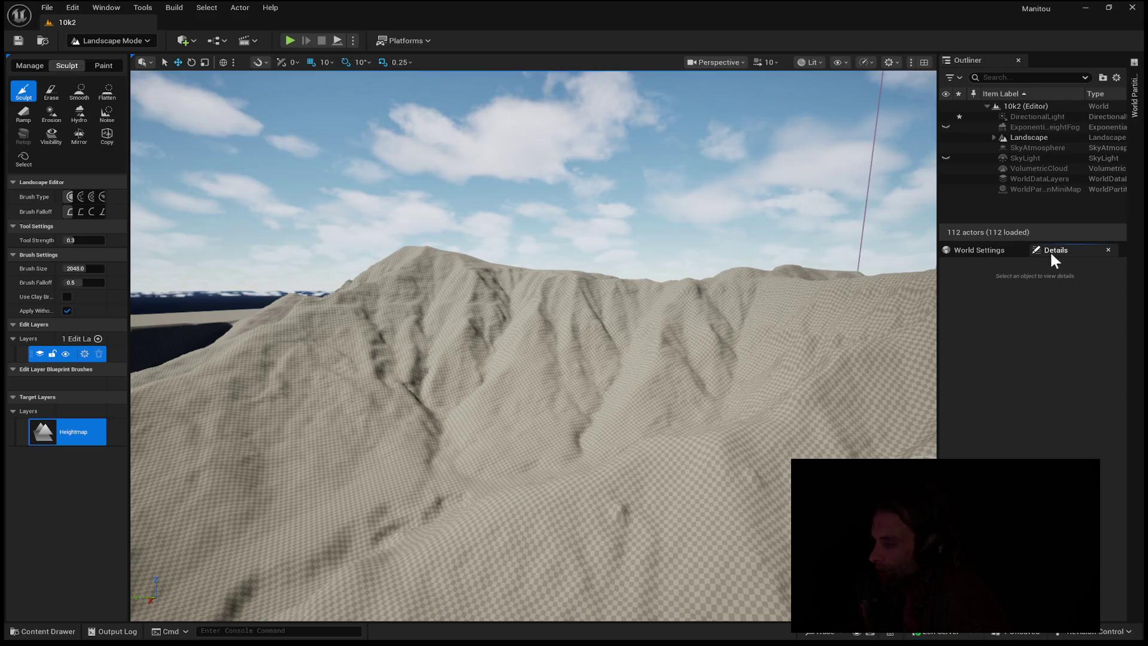
click(999, 248)
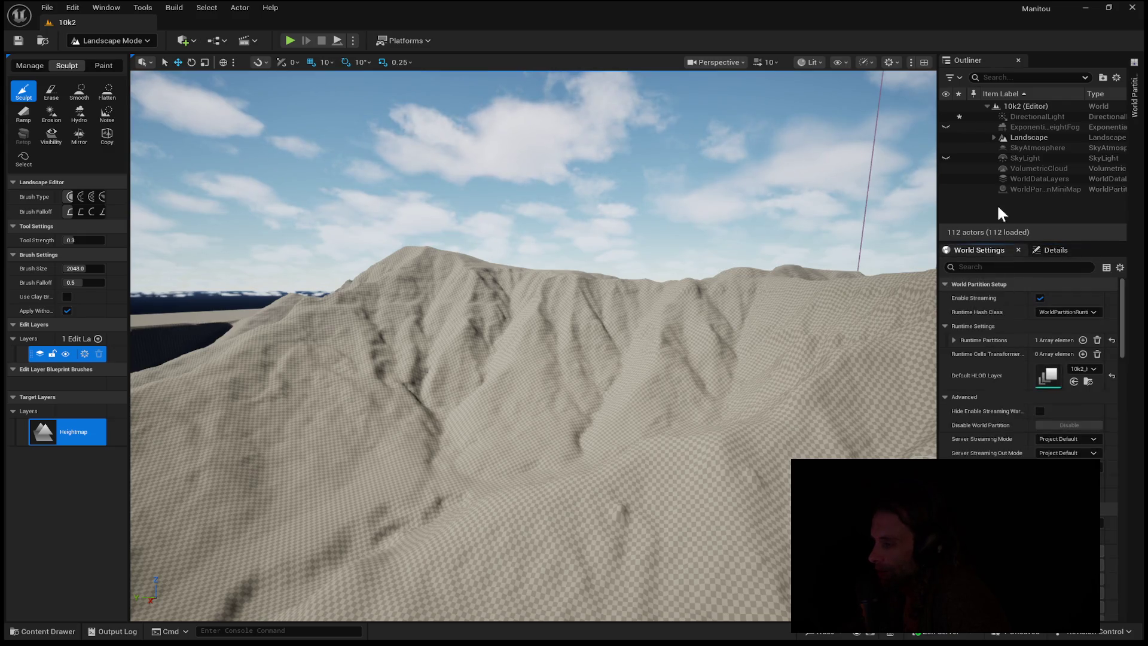
click(1027, 137)
click(1054, 251)
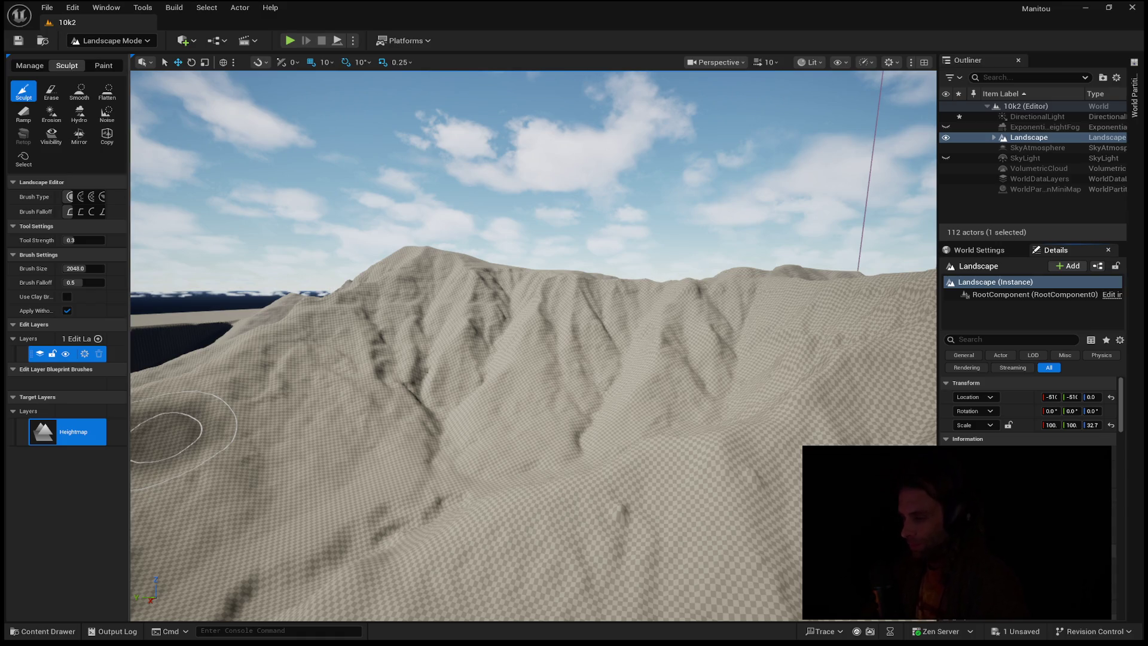
- Fly up close to the hillside and launch Play in Editor with Alt+P
key(w)
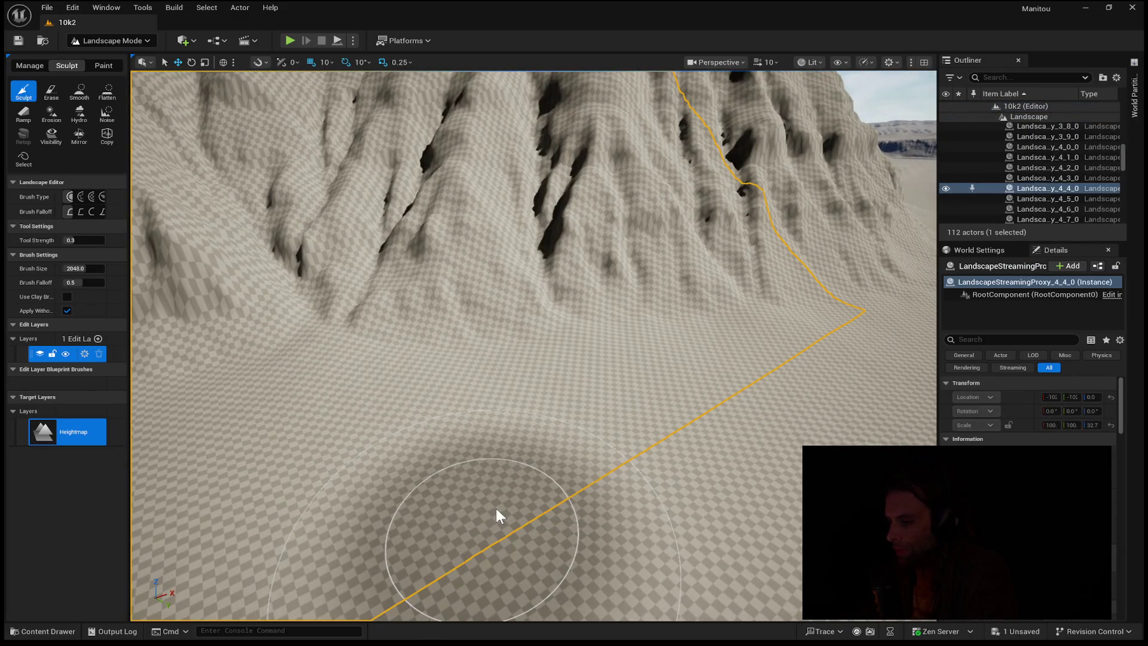
key(alt+p)
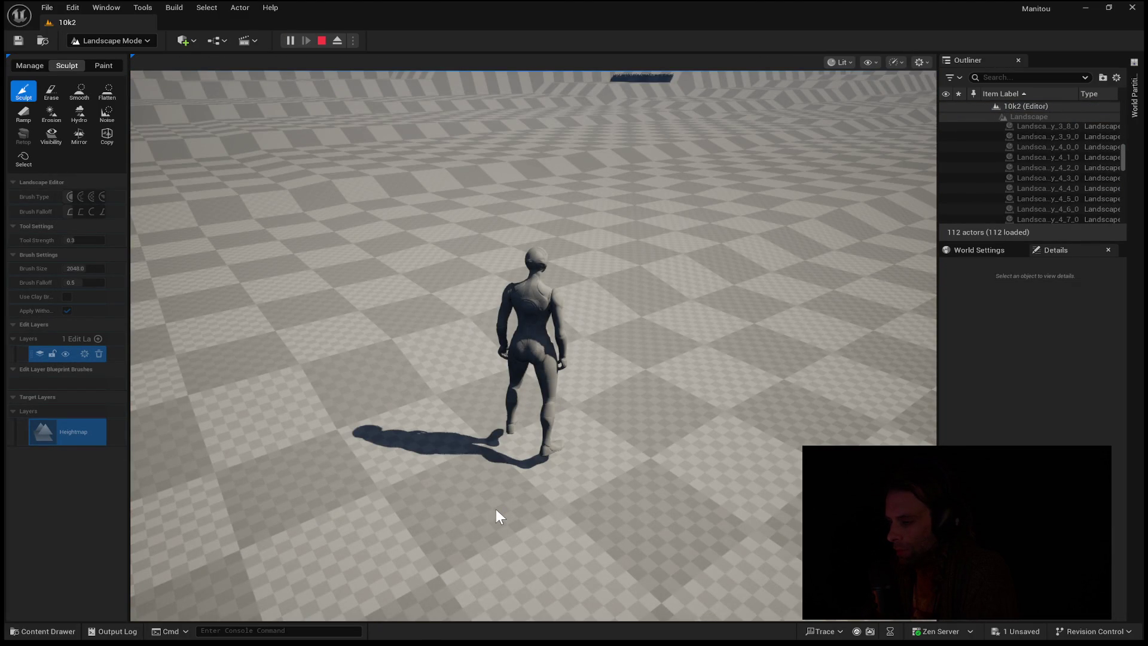
- Run the mannequin across the plain beneath the ridge, then stop play with Esc
key(s)
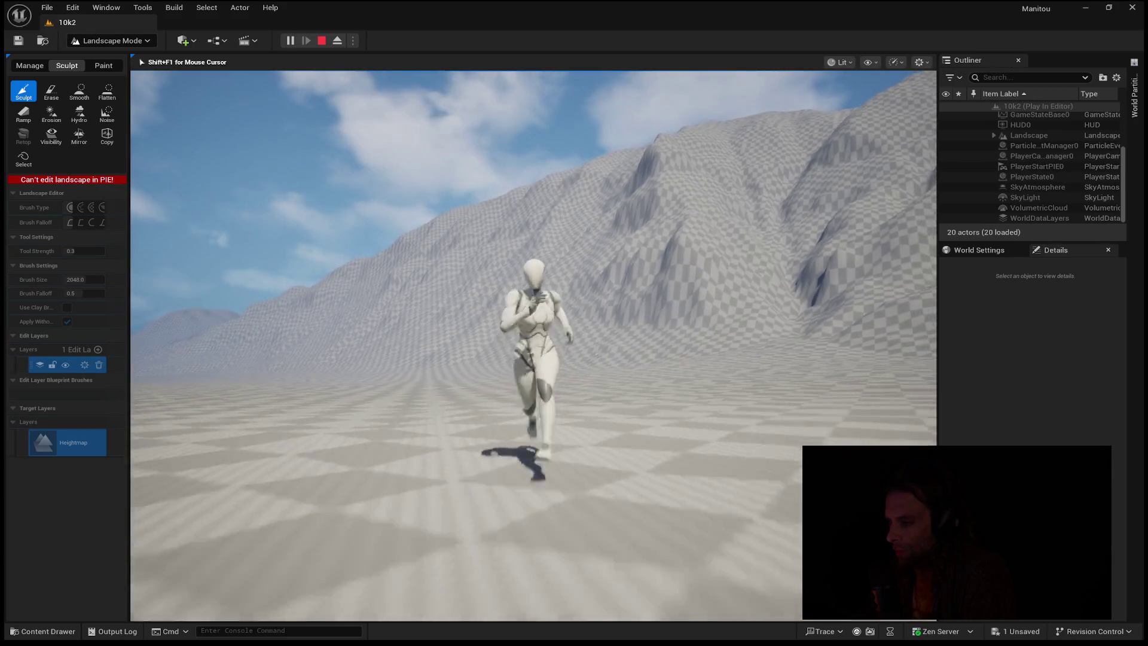
key(d)
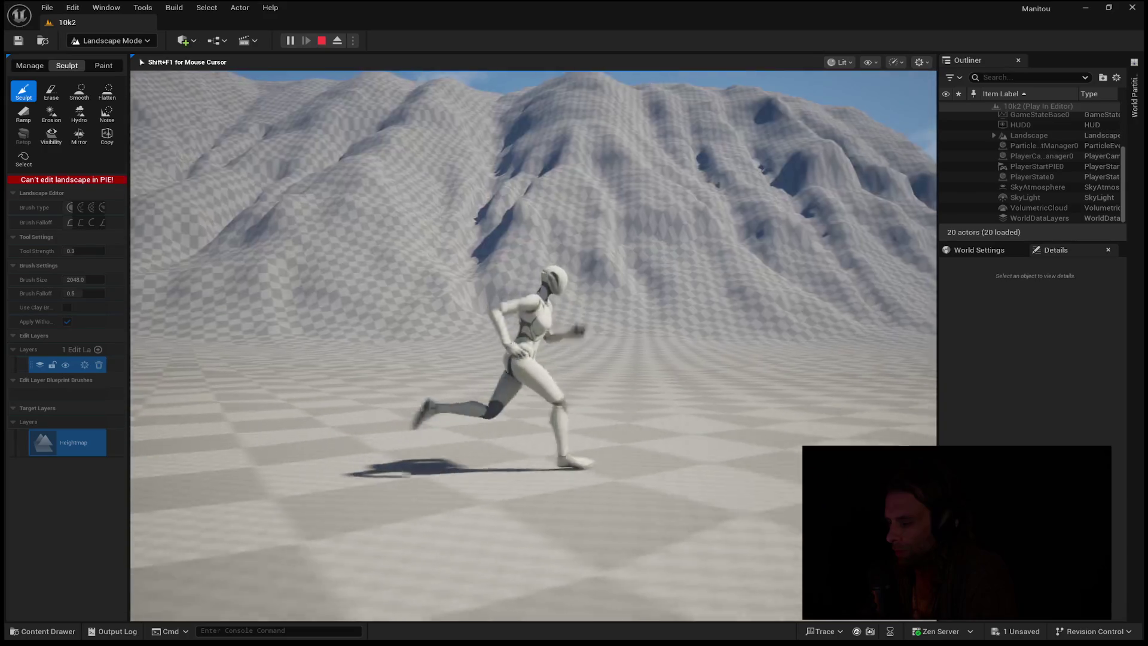
key(w)
key(Escape)
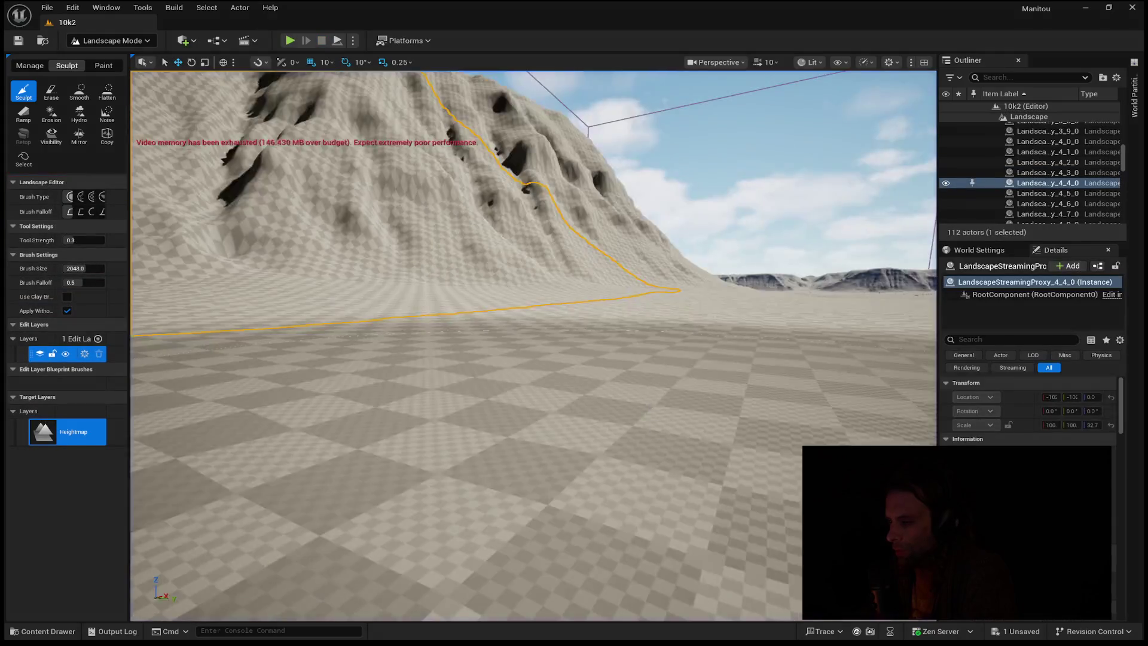
- Fly in close to the ridged hills' cliff faces to inspect their eroded detail, then undo with Ctrl+Z
key(s)
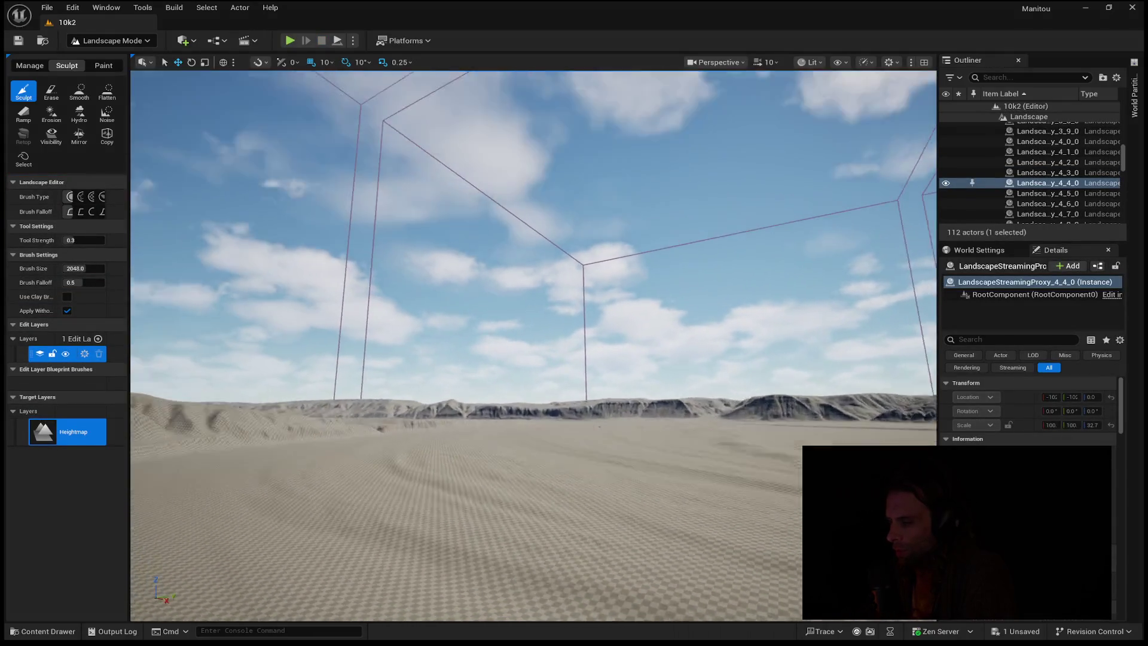
key(w)
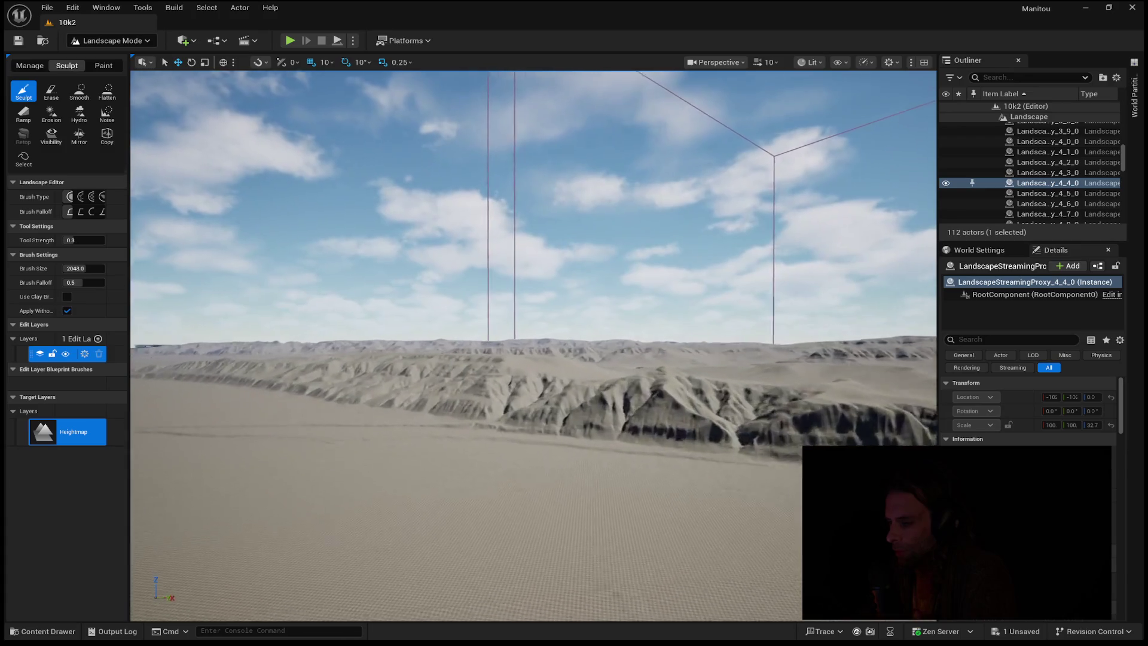
key(w)
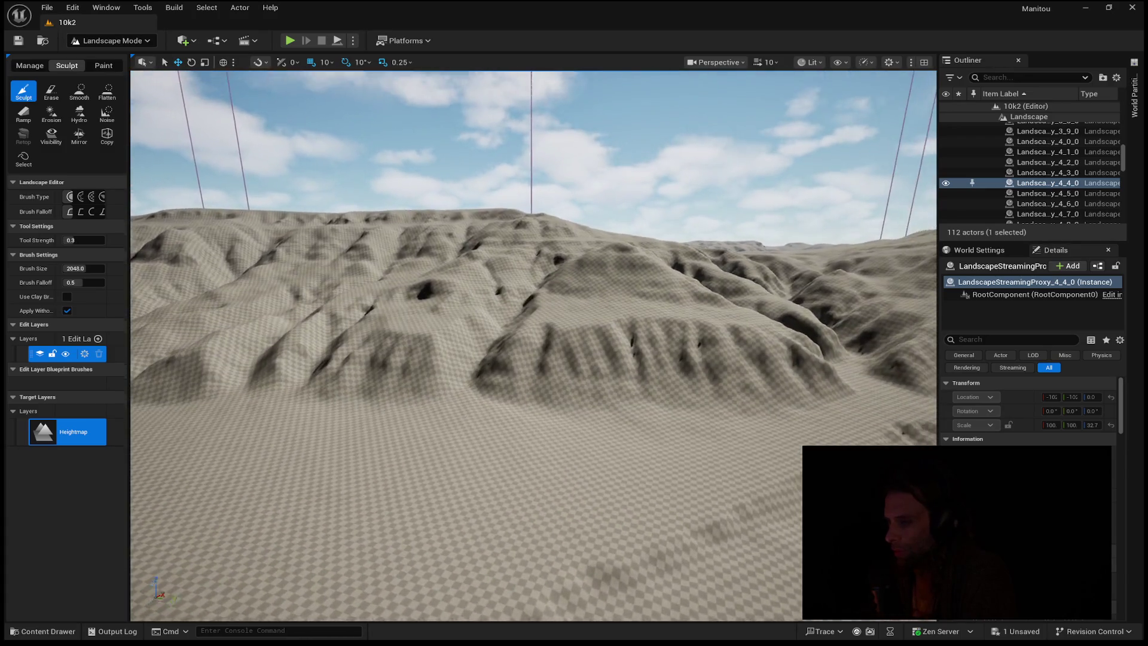
key(w)
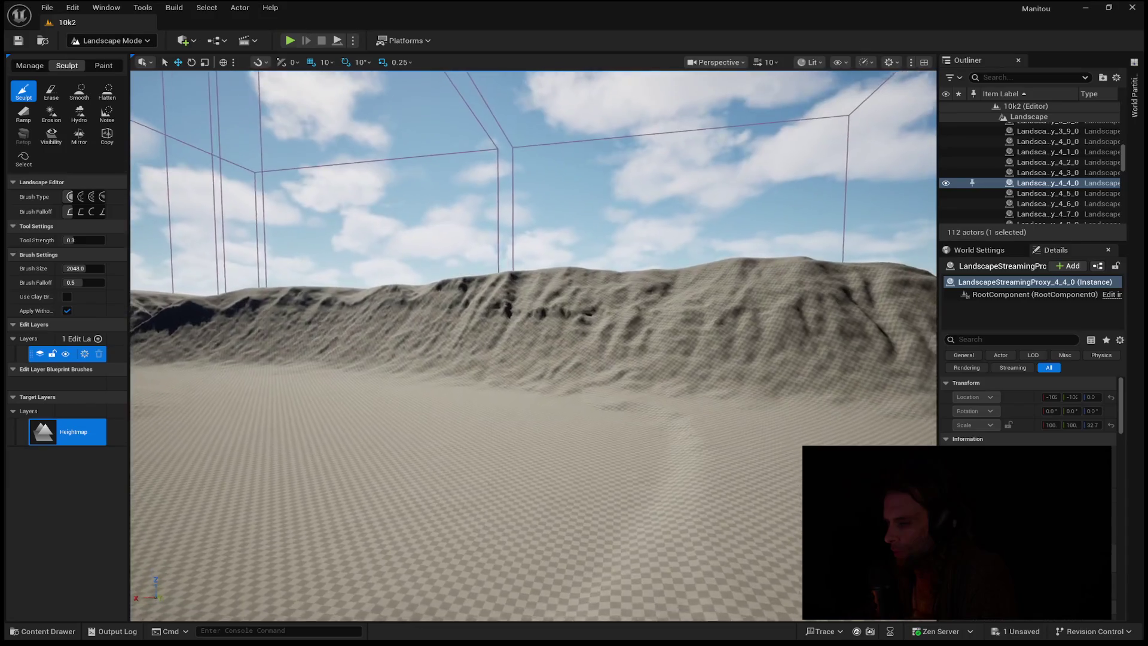
key(ctrl+z)
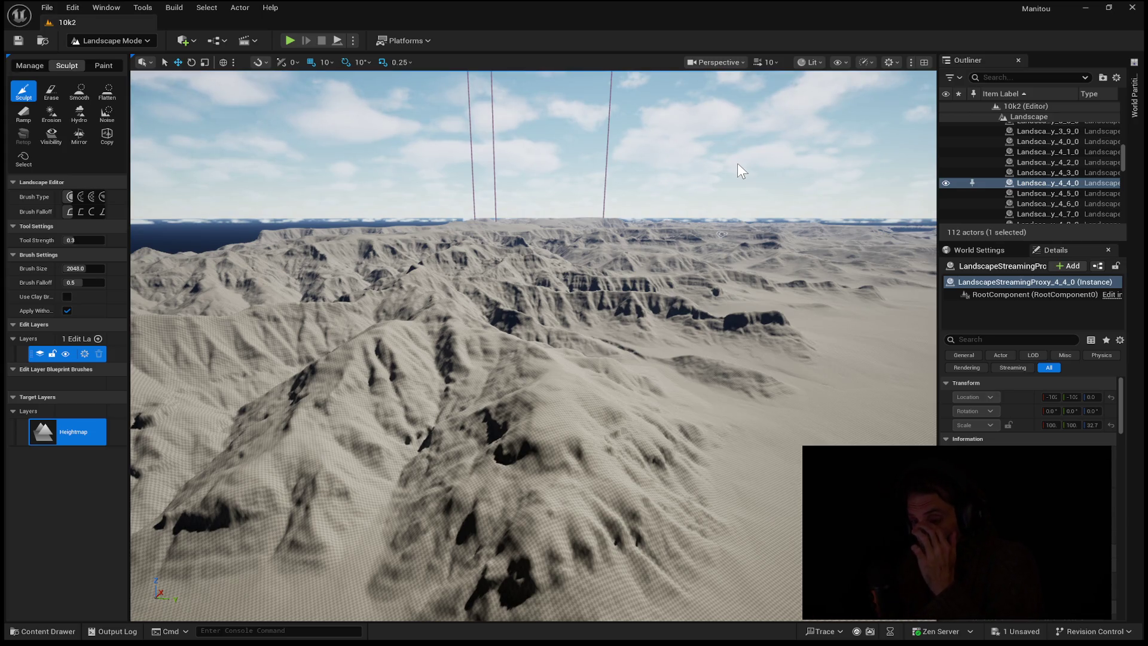
- Rise over the coast to view distant mountains and ocean, then descend close to the sandy ridges
mouse_move(647, 183)
mouse_down()
mouse_move(562, 170)
mouse_move(634, 180)
mouse_move(622, 150)
mouse_up()
key(w)
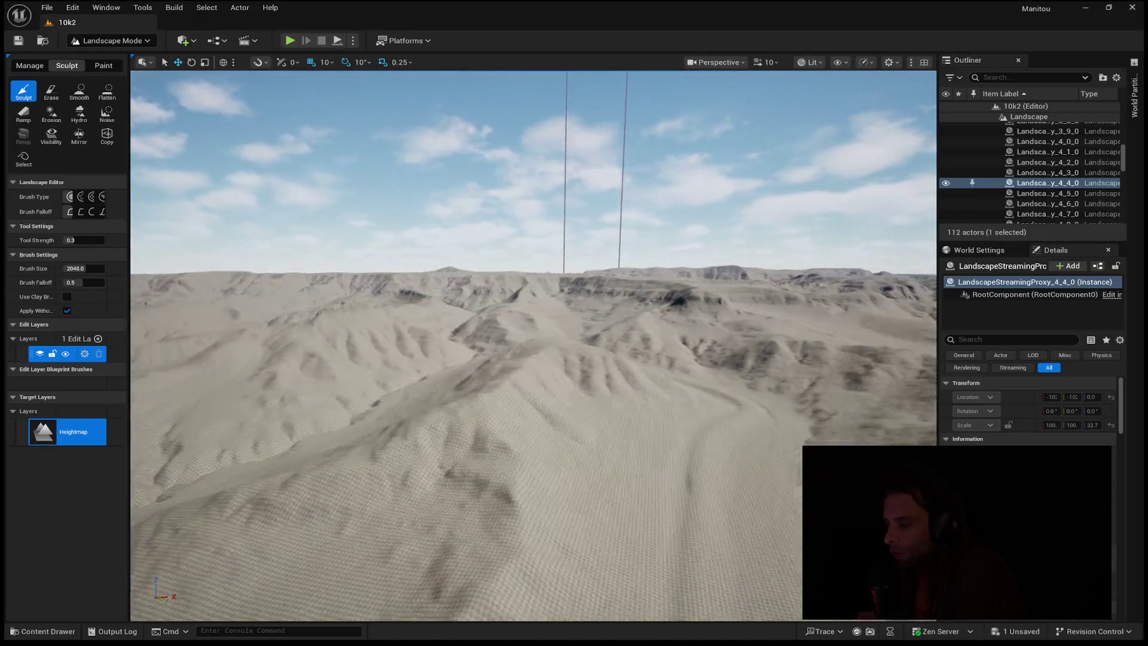
key(w)
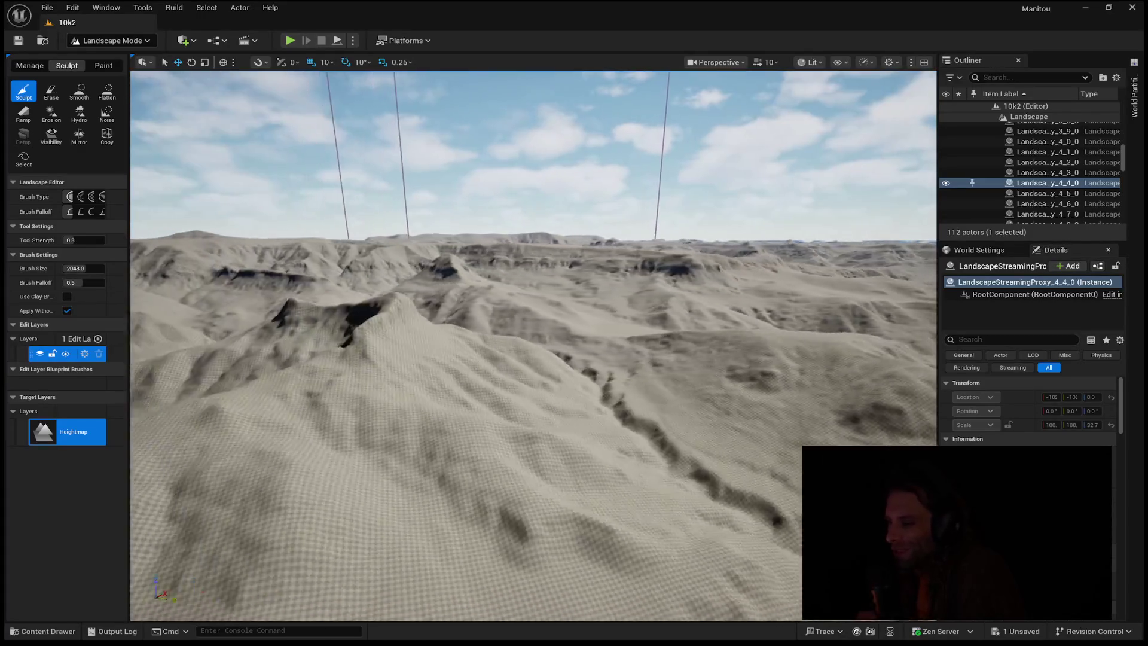
key(s)
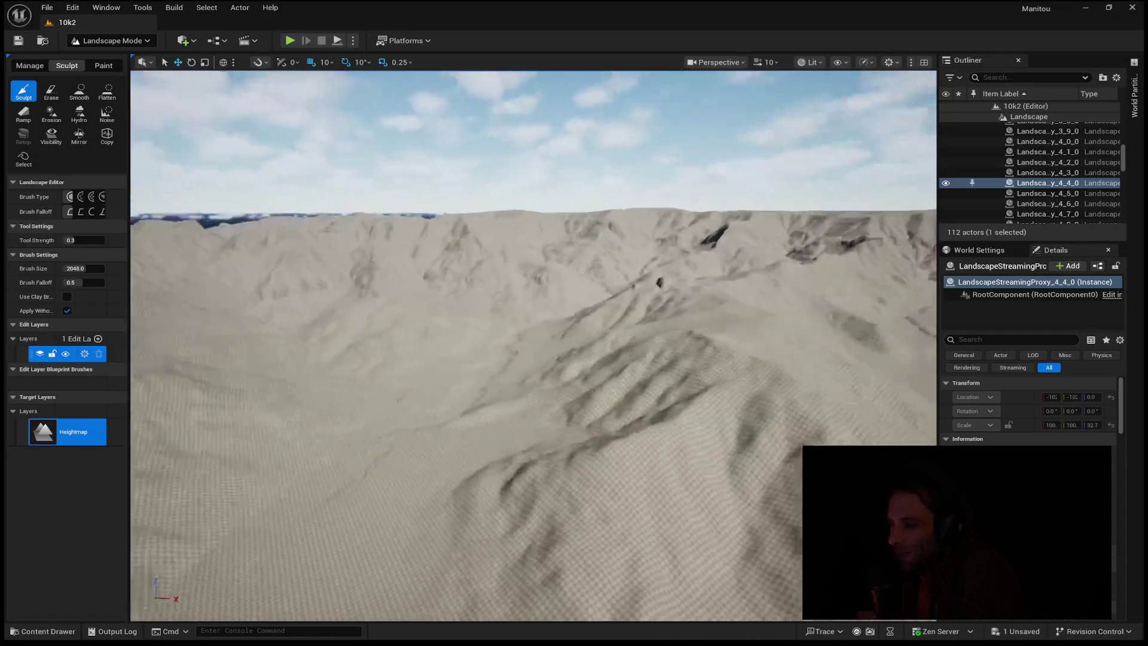
key(w)
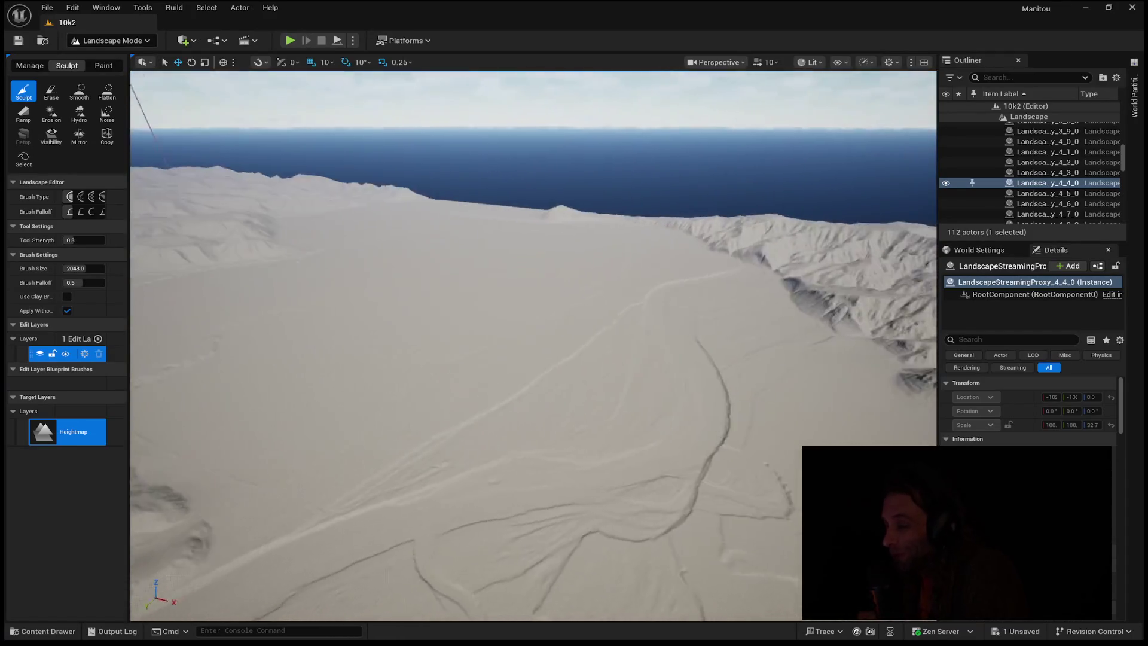
key(w)
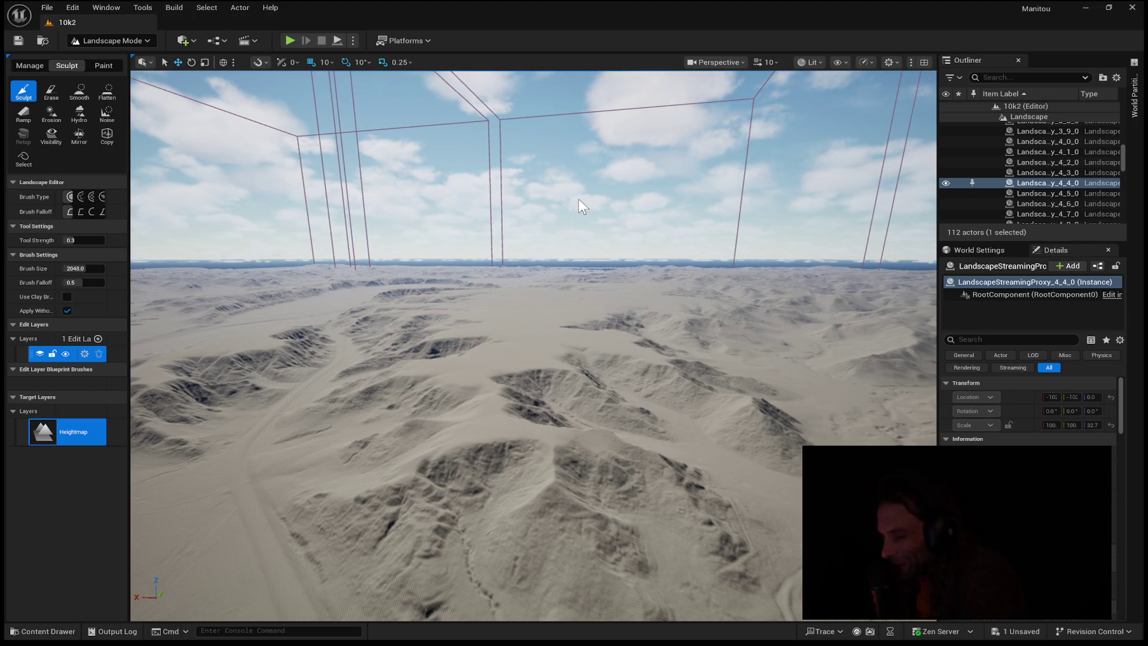
mouse_move(655, 370)
mouse_down()
mouse_move(655, 455)
mouse_move(655, 371)
mouse_move(604, 419)
mouse_move(604, 376)
mouse_move(595, 419)
mouse_move(646, 362)
mouse_up()
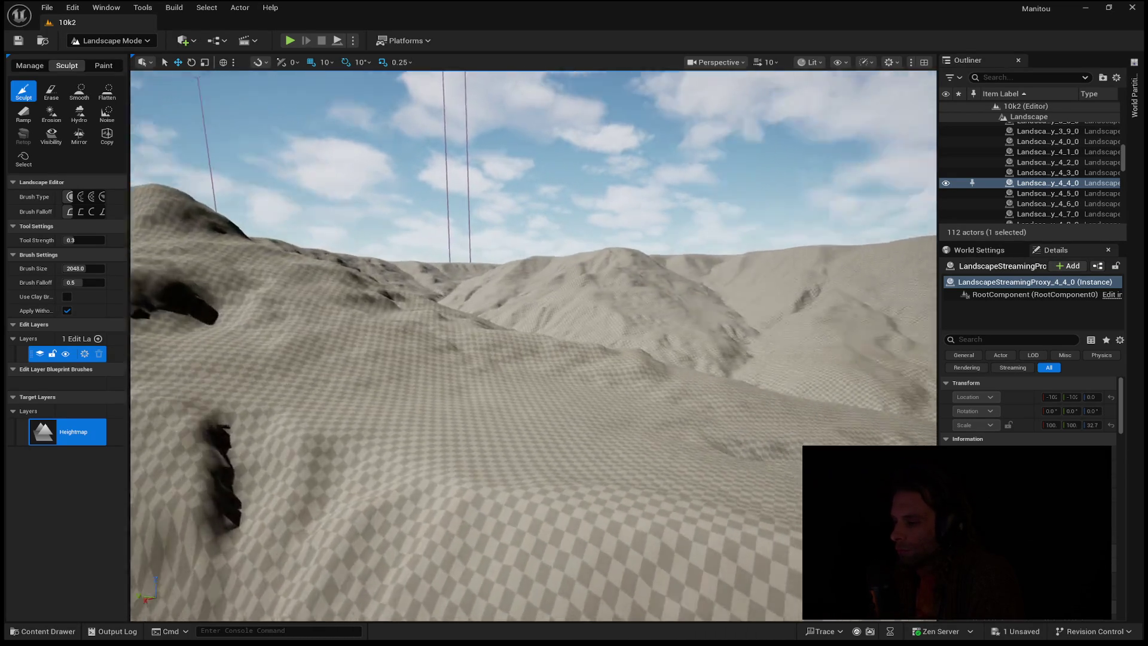
- Fly forward past the sand ridges to the curved cliff ridge, then descend to ground level facing the horizon
key(w)
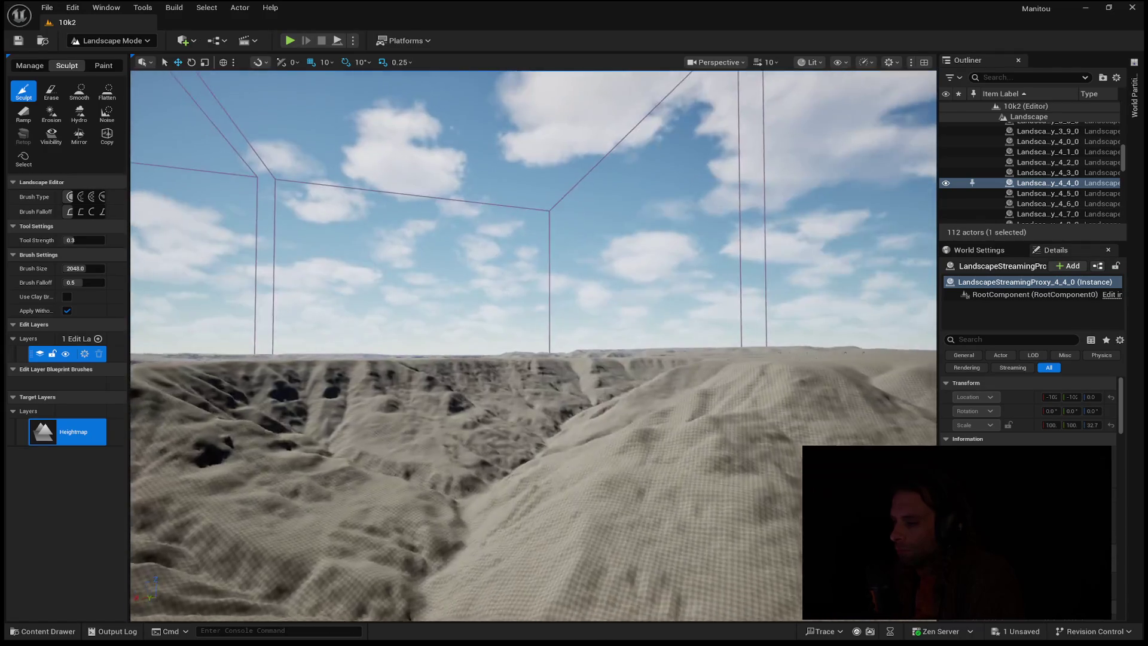
key(w)
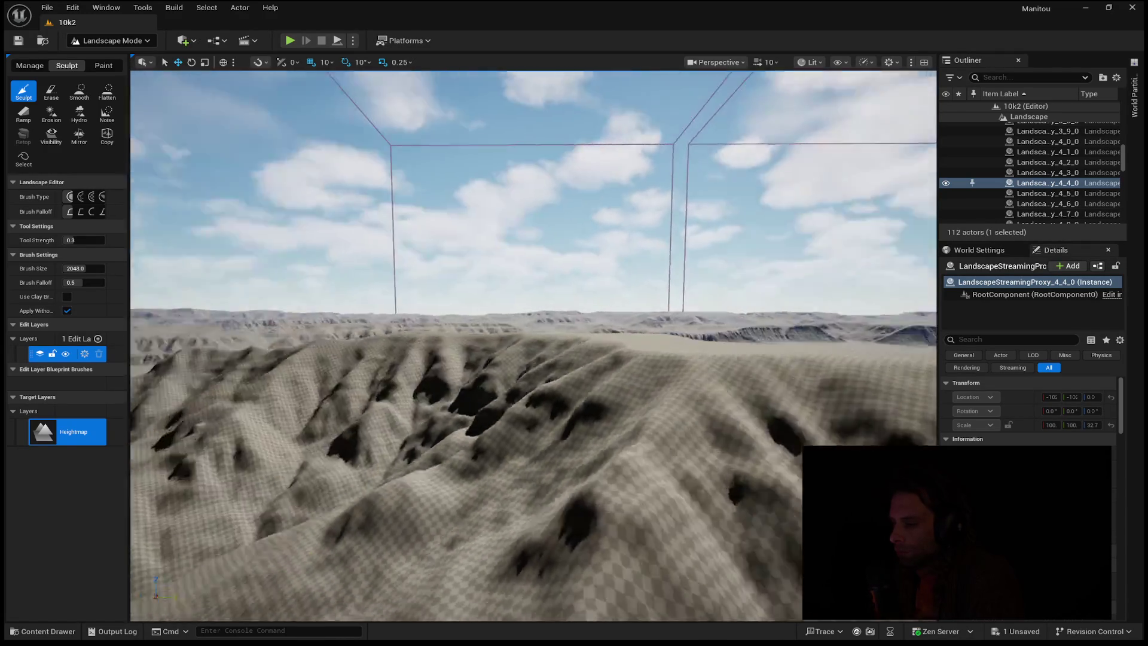
key(w)
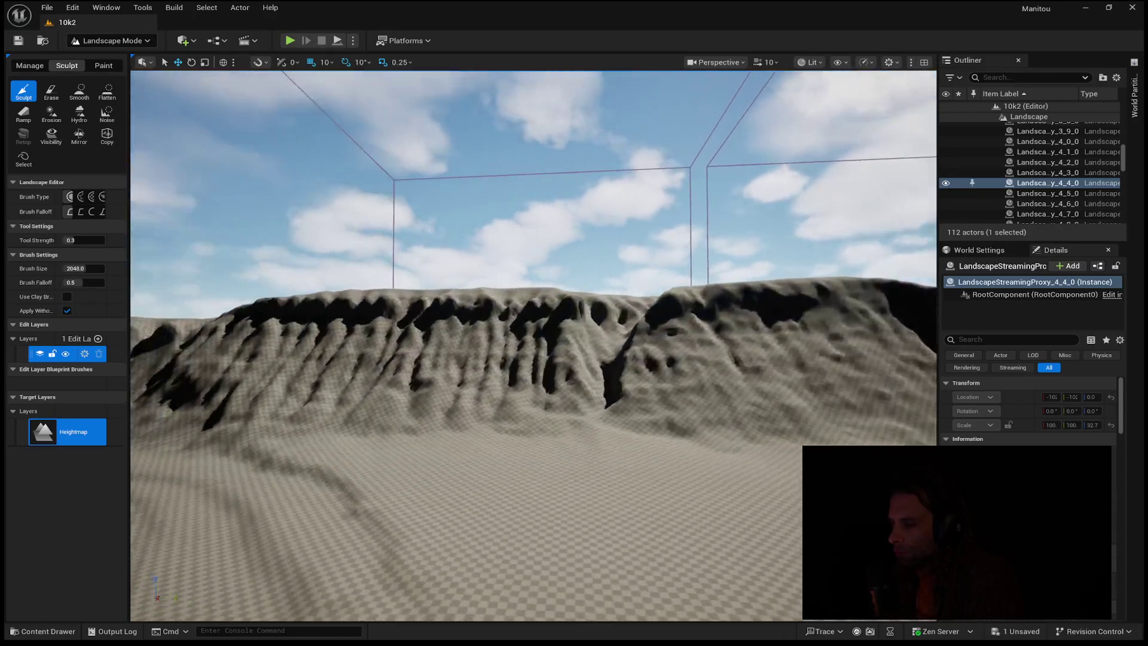
key(w)
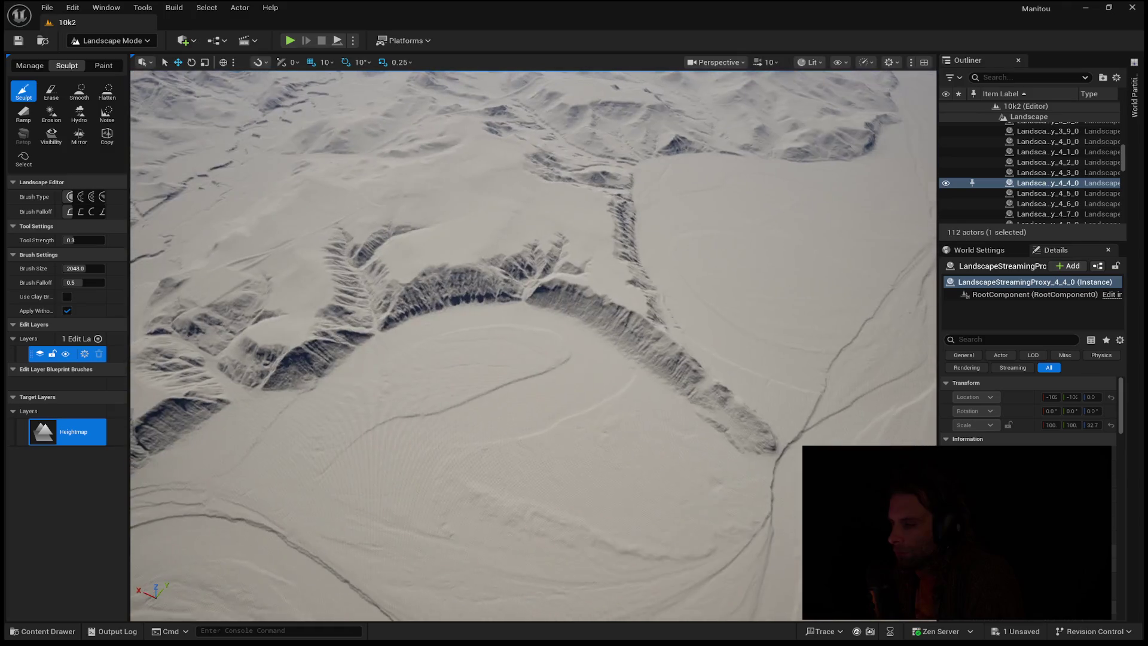
key(w)
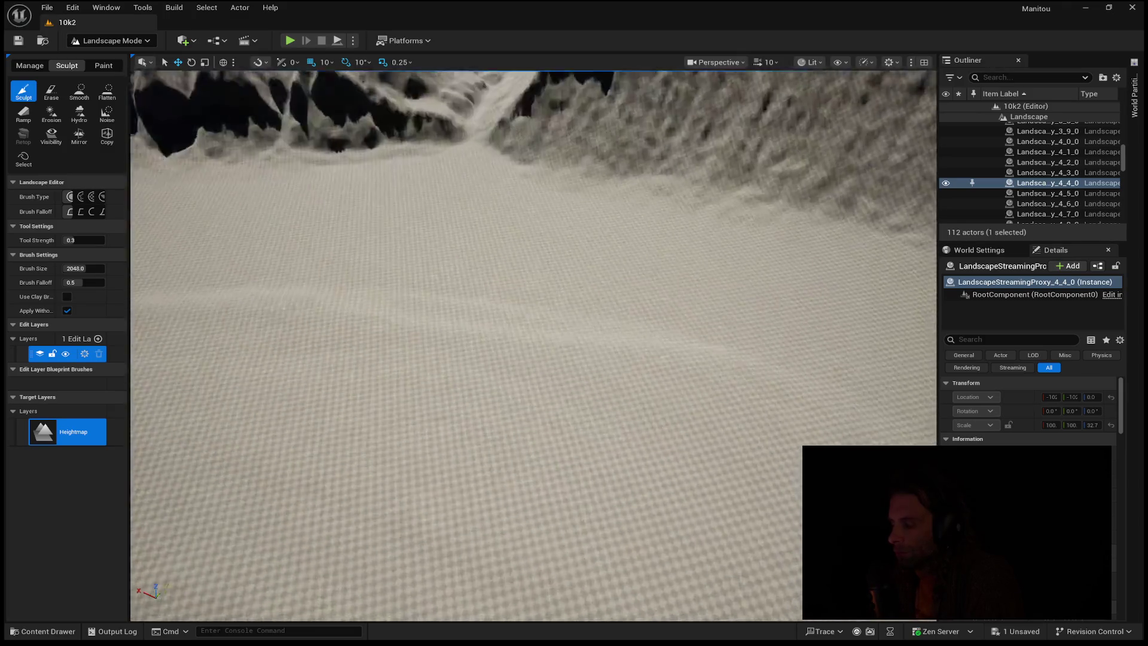
key(w)
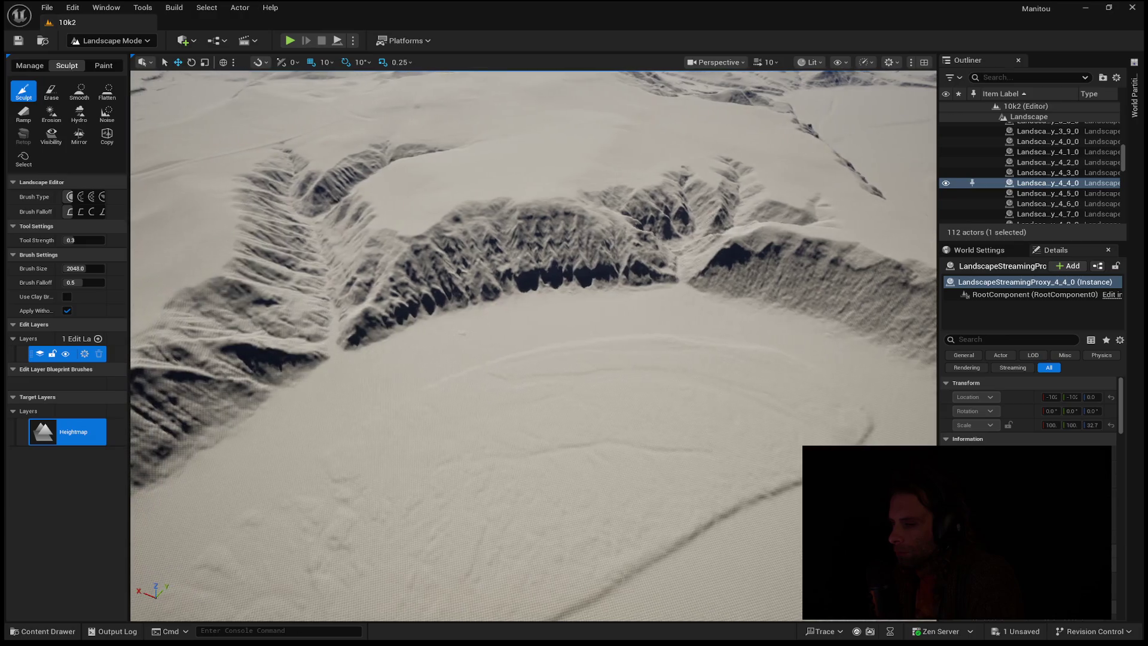
key(w)
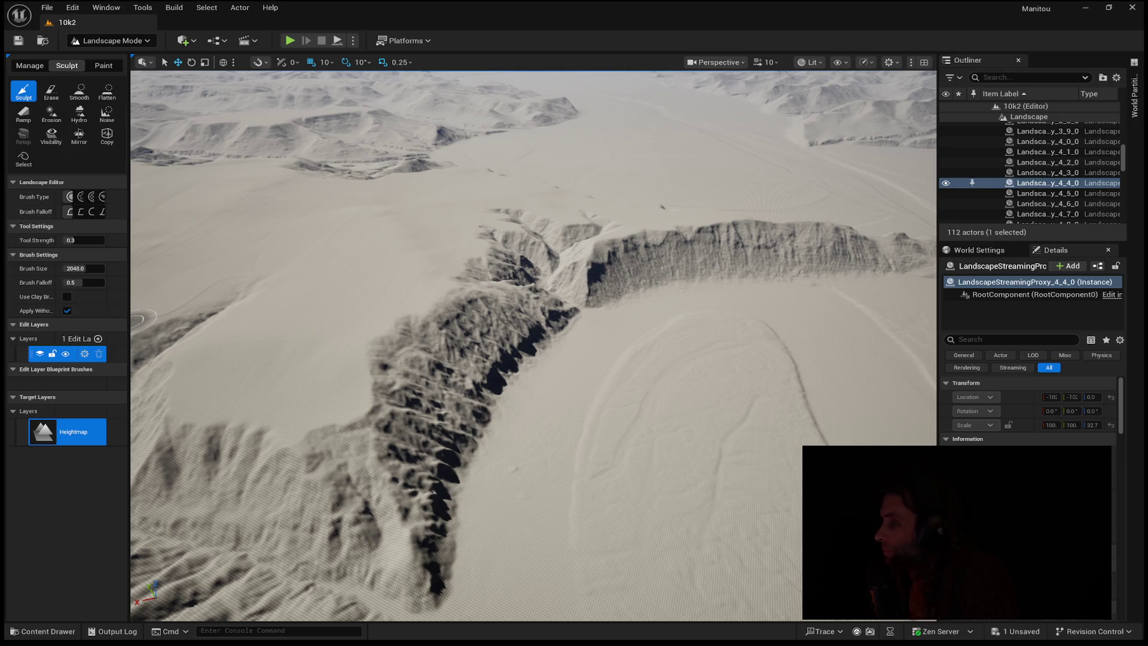
drag(143, 320, 143, 249)
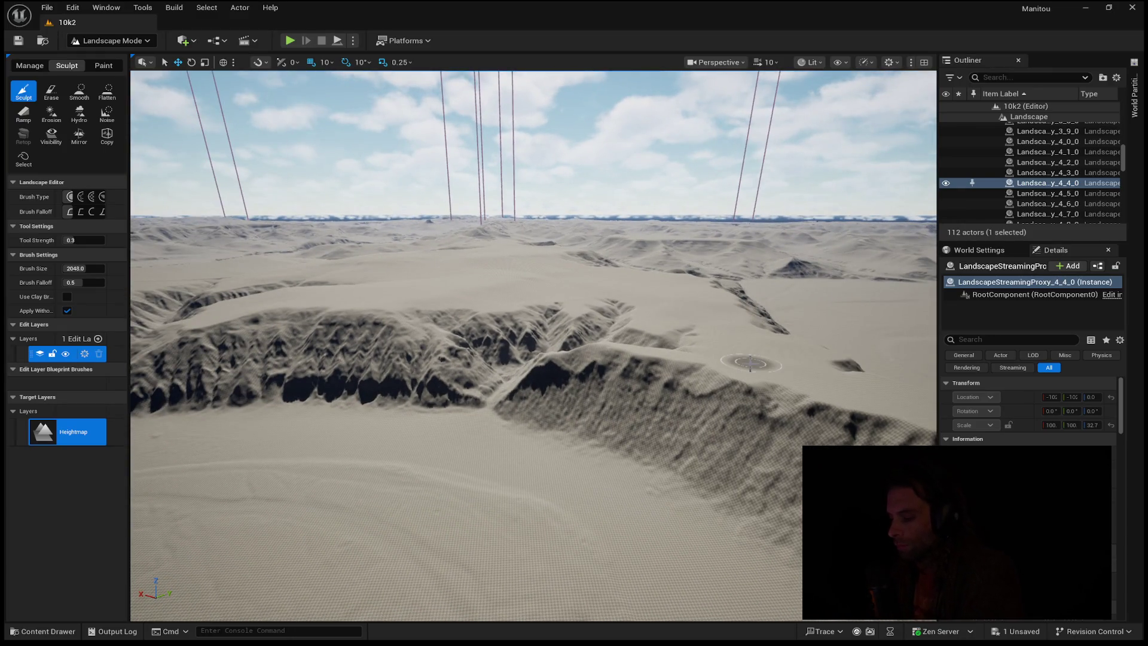
click(717, 333)
- Rotate the directional light with Ctrl+L from night into low daylight, casting deep shadows across the ridges
key(ctrl+l)
key(ctrl+l)
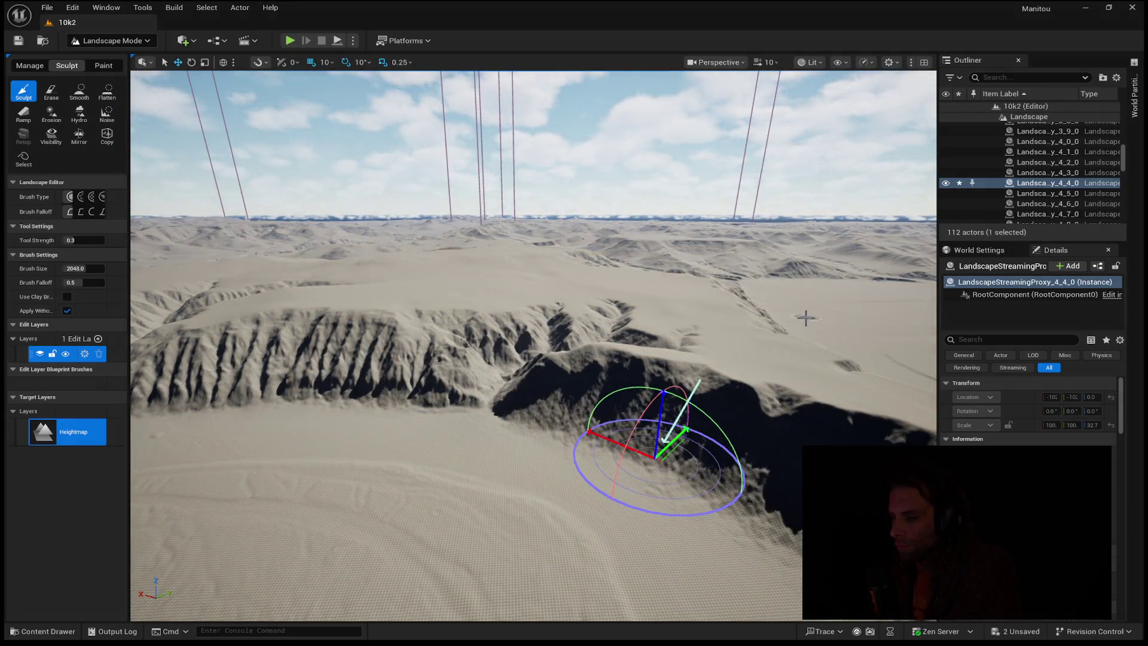
key(ctrl+l)
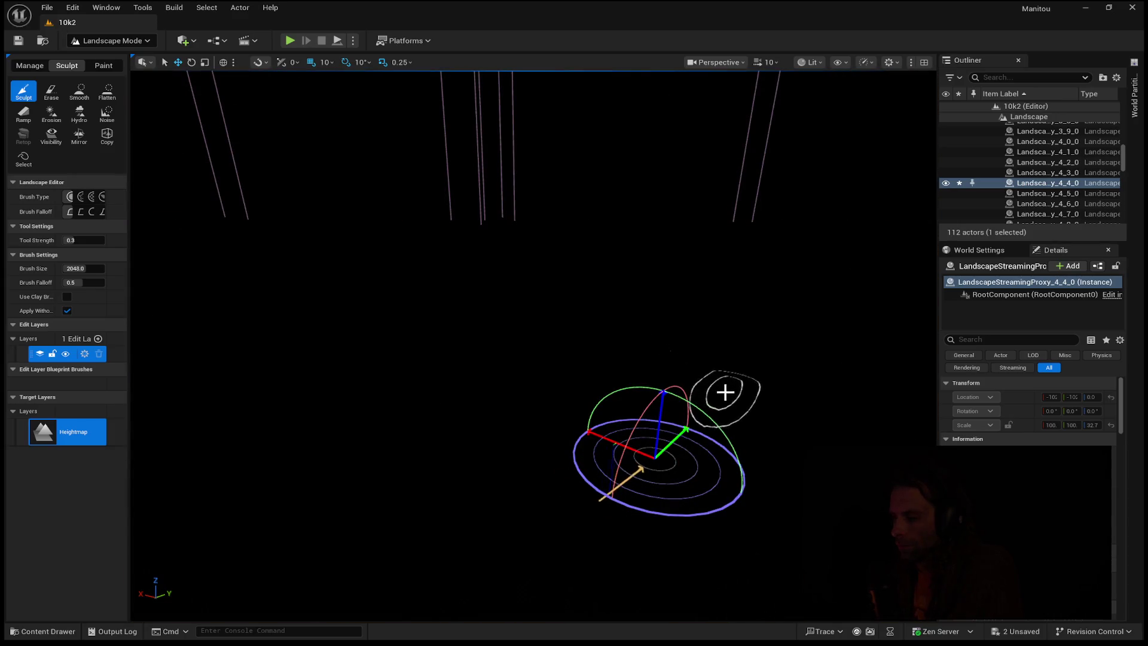
key(ctrl+l)
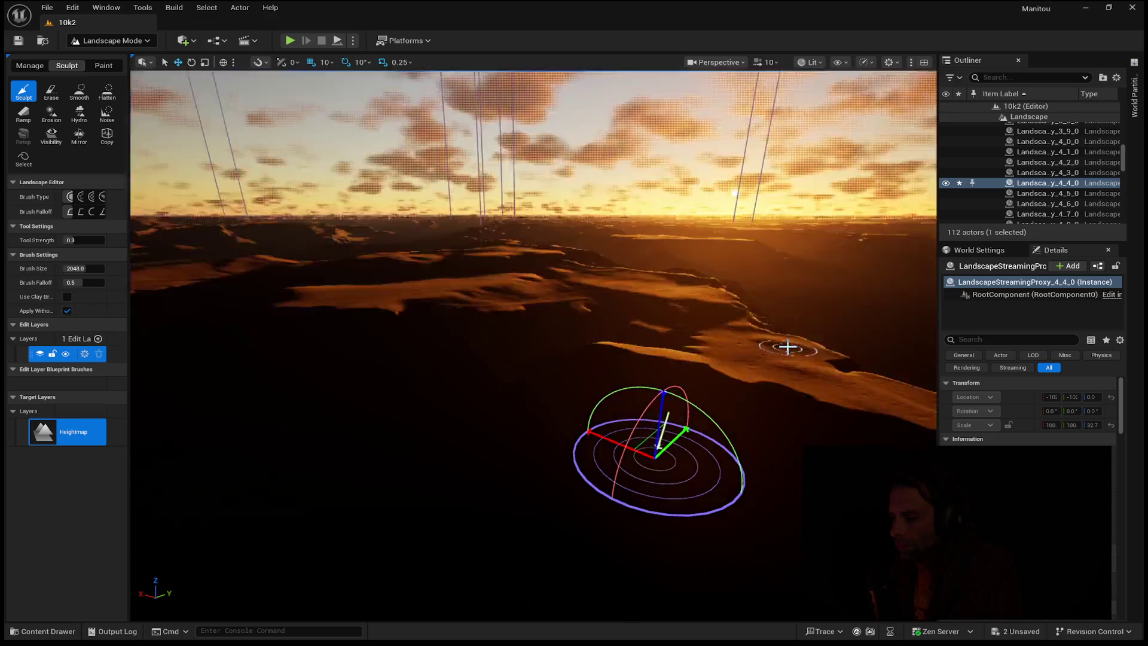
key(ctrl+l)
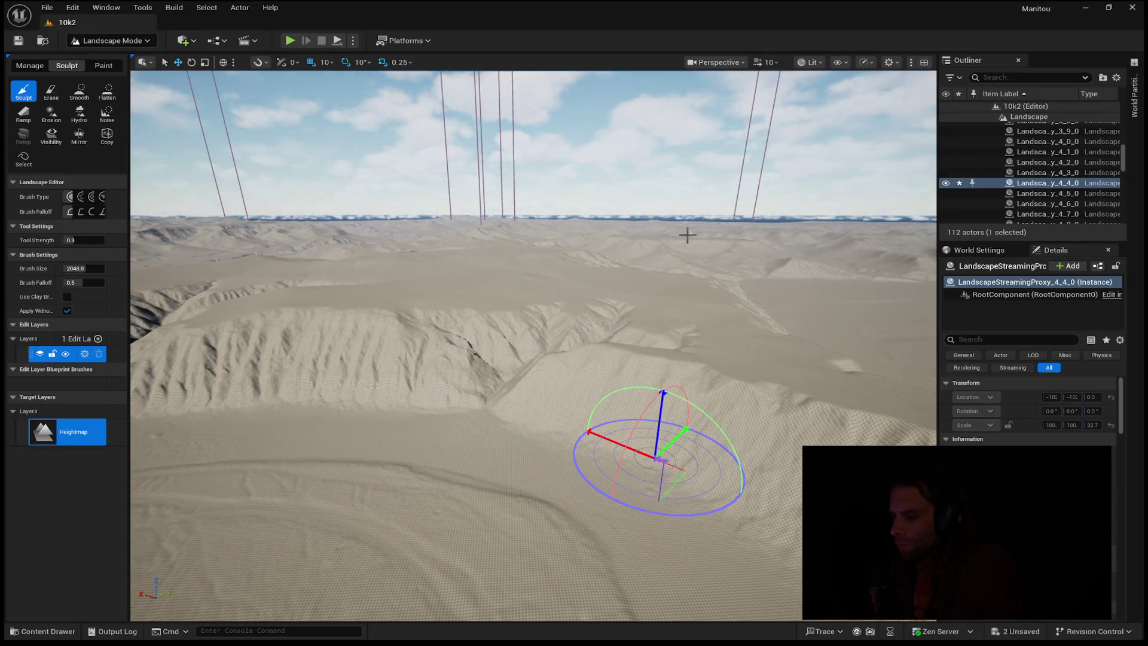
key(ctrl+l)
key(ctrl+l)
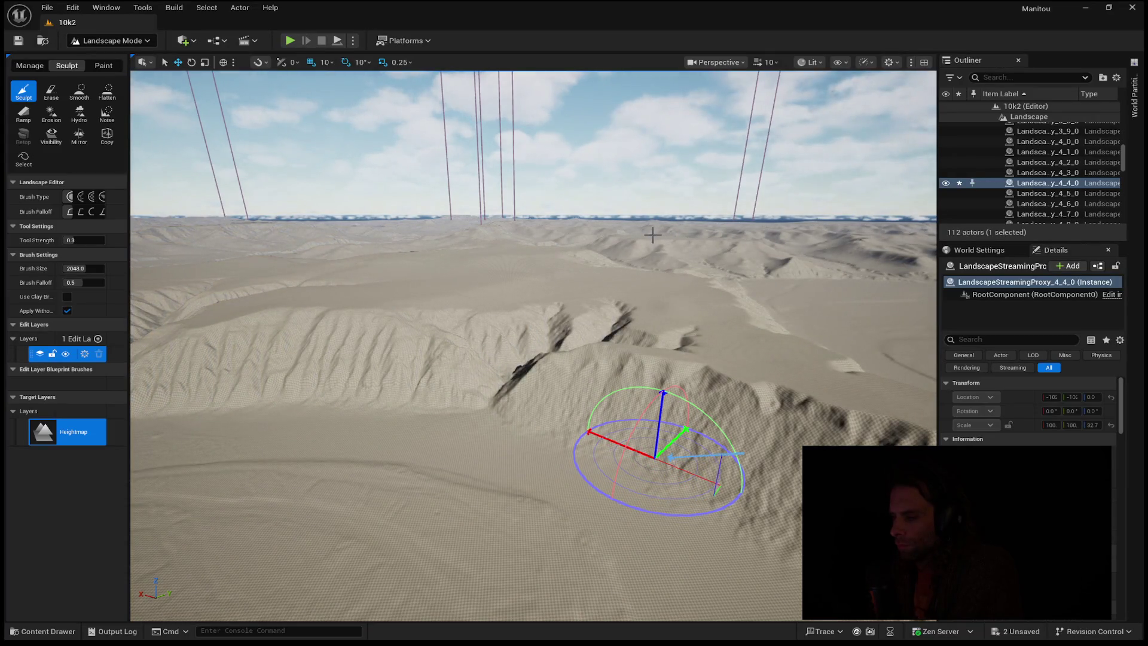
key(ctrl+l)
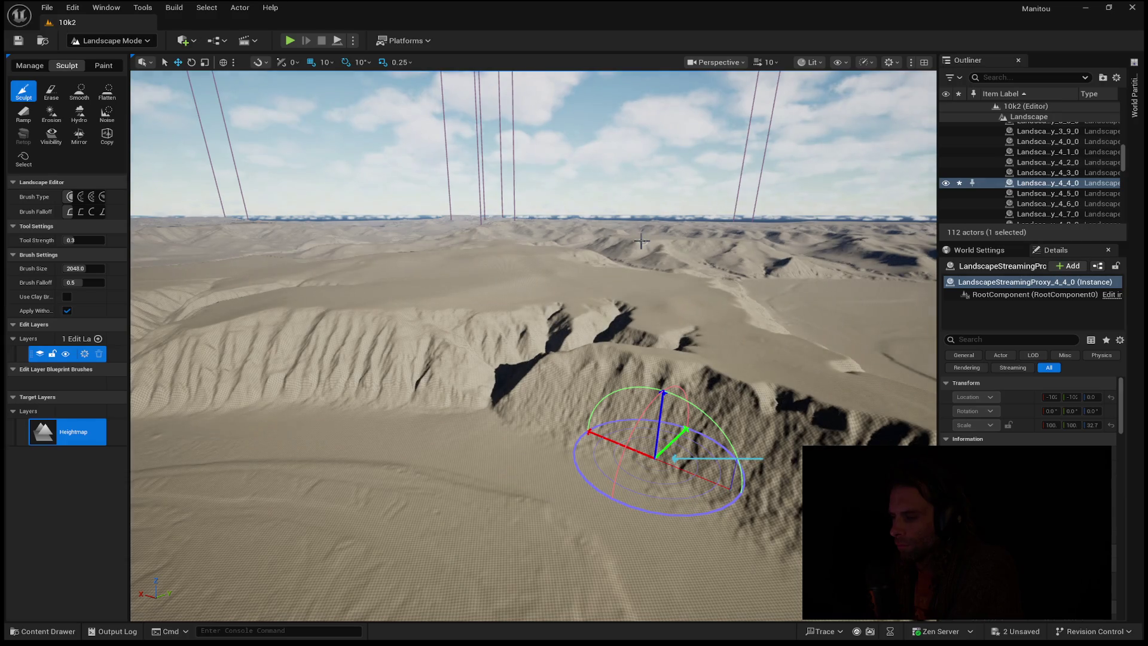
drag(482, 513, 482, 513)
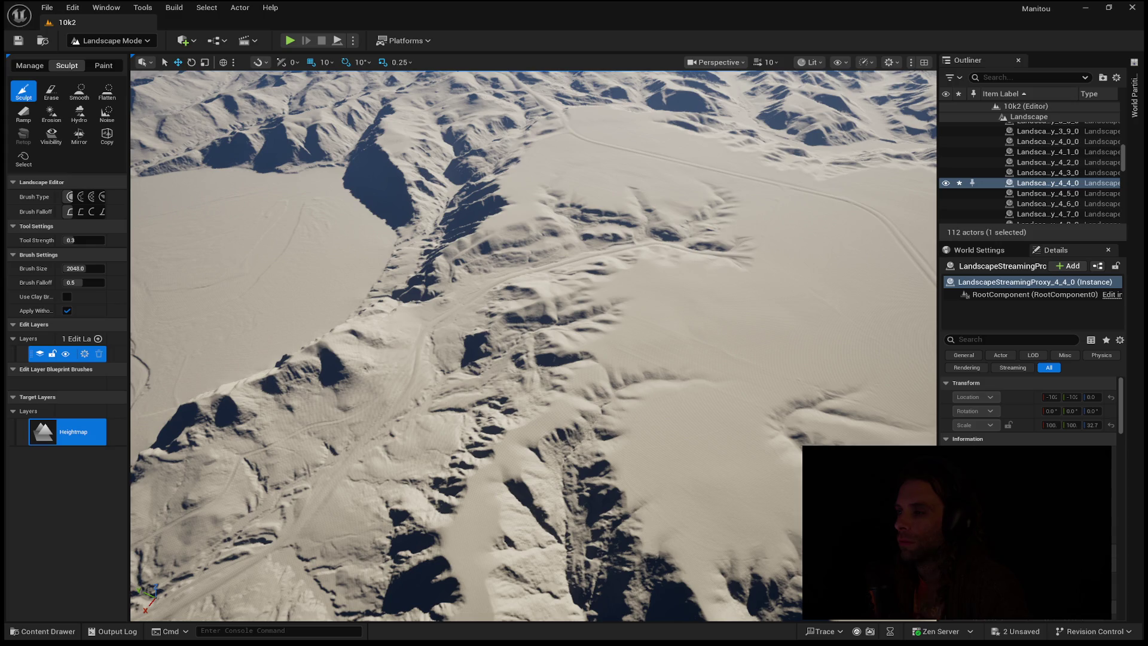
- Switch from Unreal Engine to the Proton Meet video call window
key(alt+Tab)
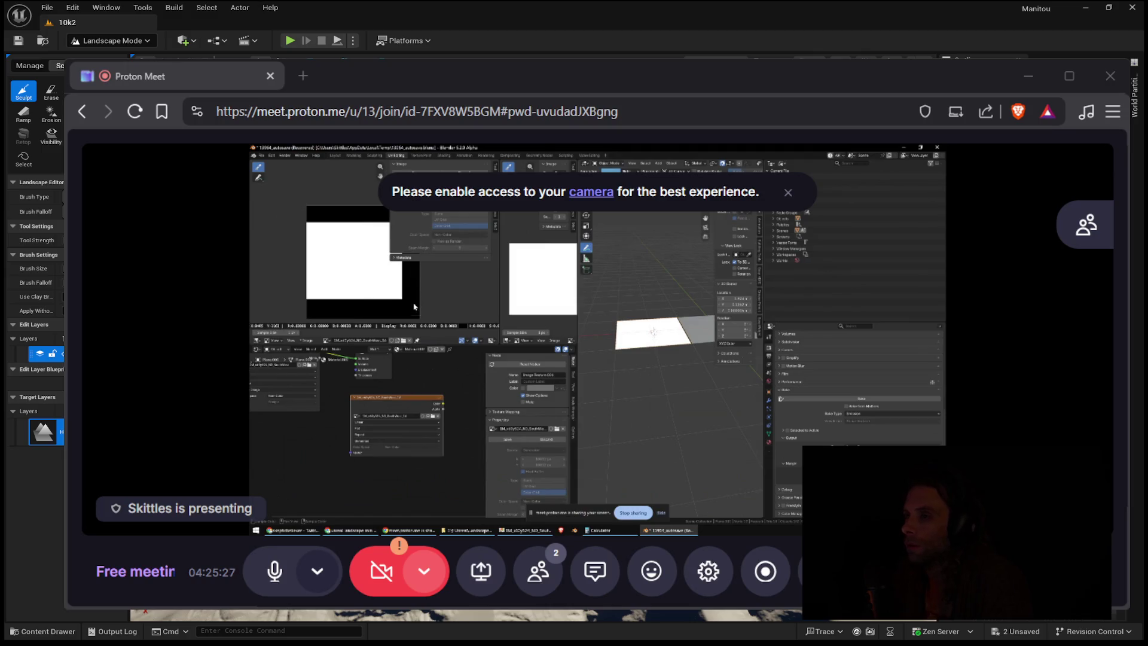
- Snap the Proton Meet window smaller to reveal the landscape, then bring the Brave photo window forward
key(super+Right)
key(super+Up)
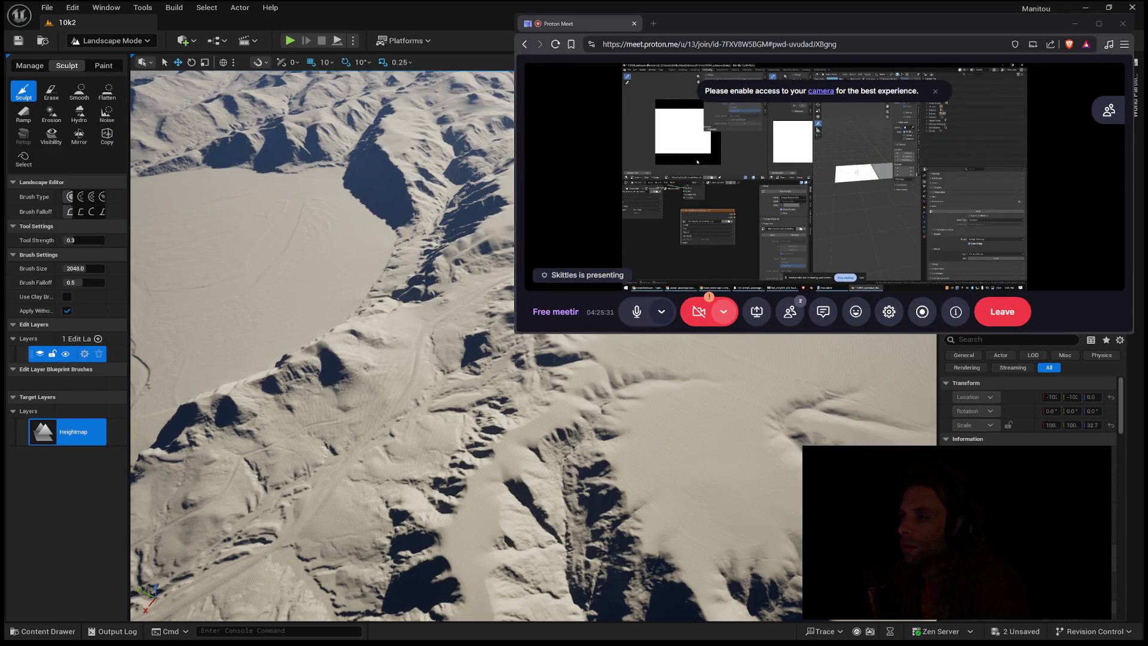
key(super+Down)
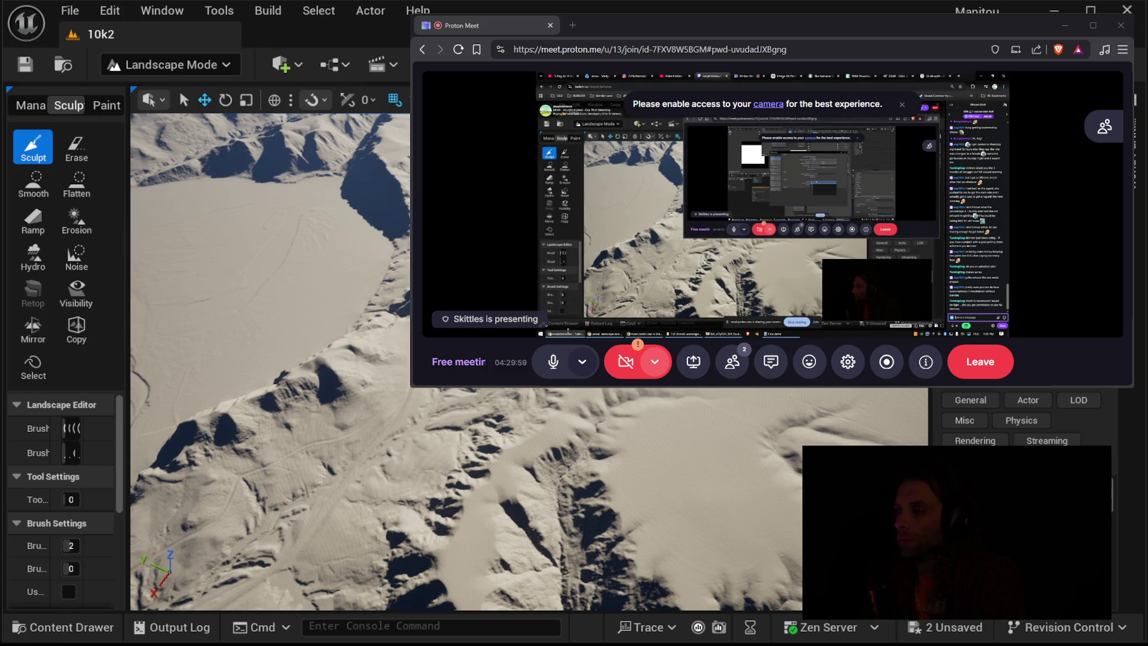
key(alt+Tab)
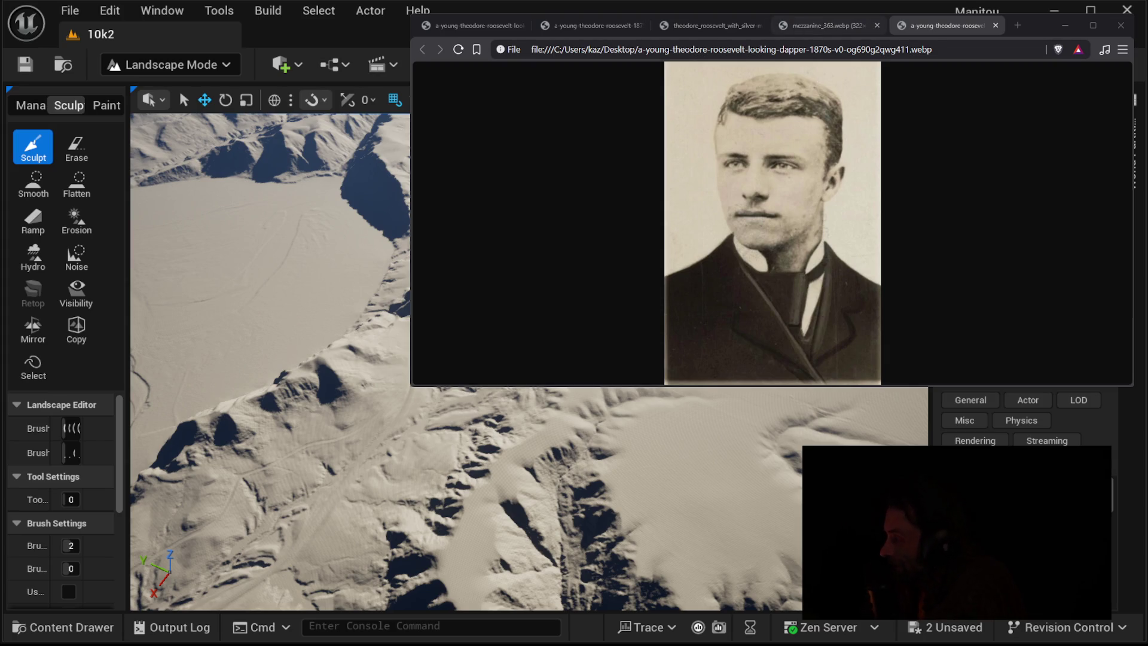
- Browse the photo tabs: mezzanine_363.webp, the man holding a knife, then the second young portrait
click(843, 25)
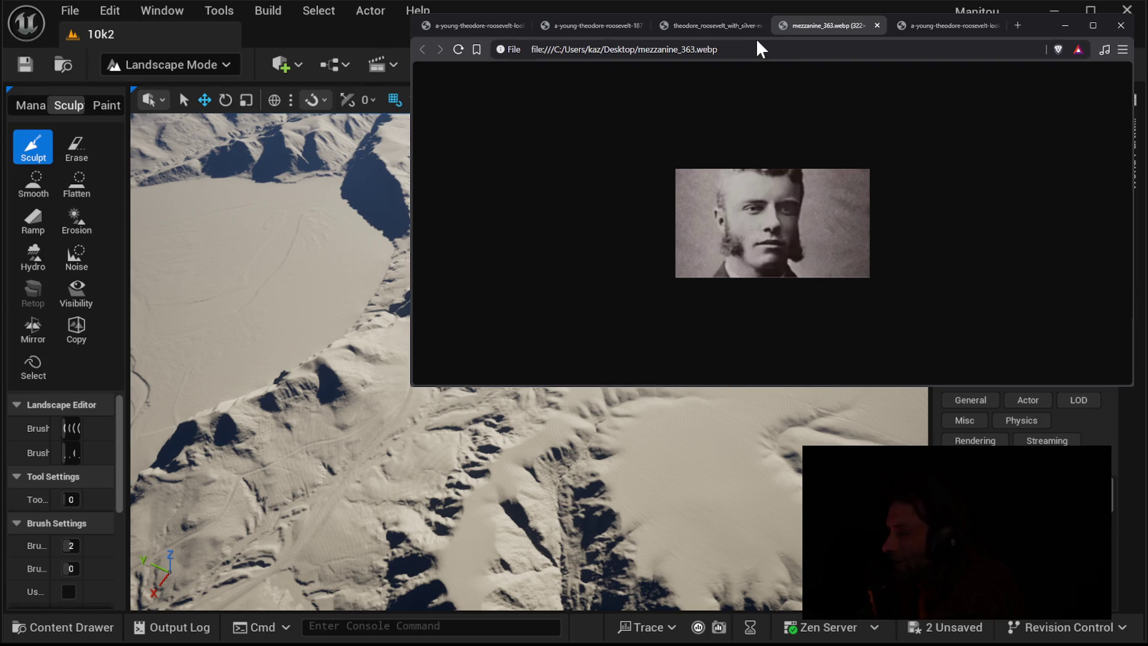
click(726, 27)
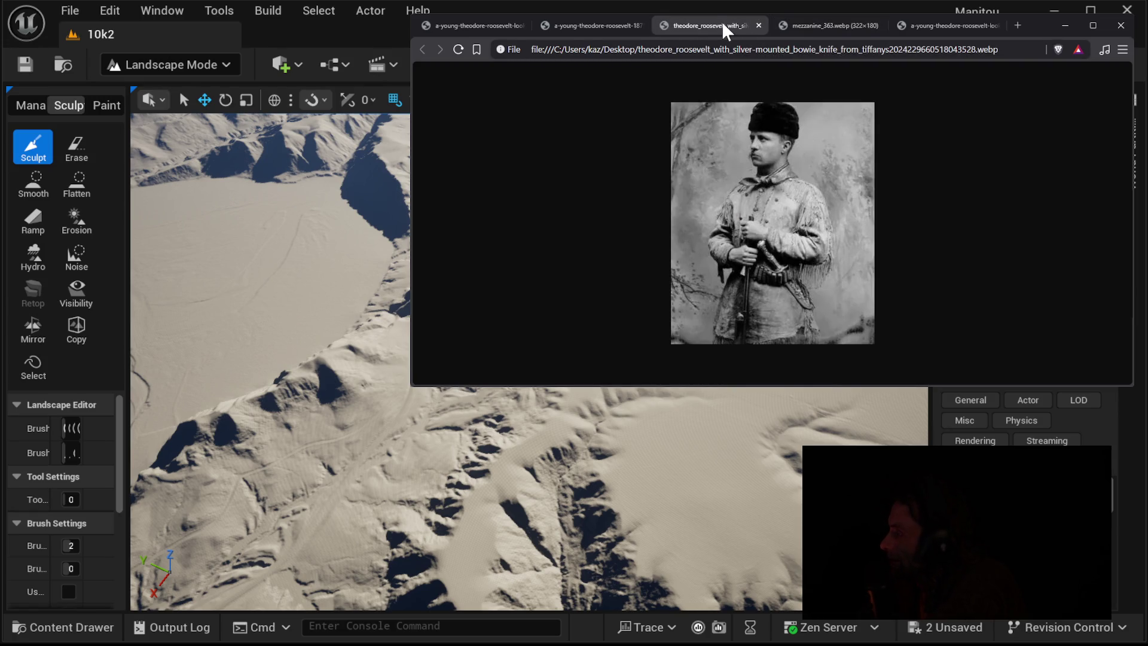
click(592, 25)
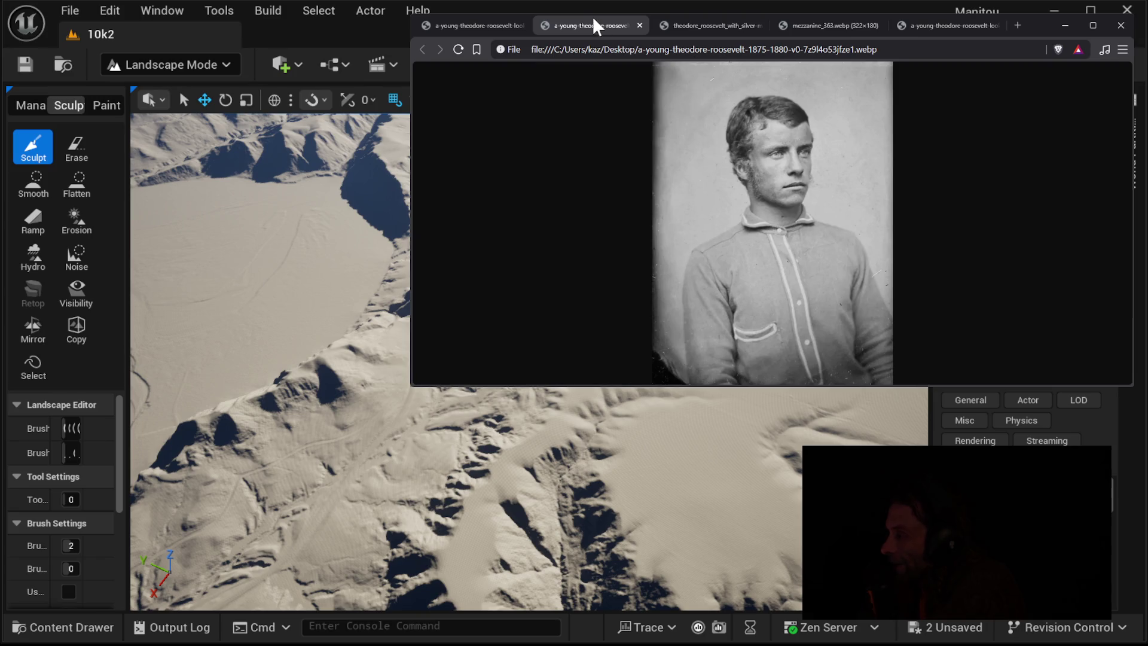
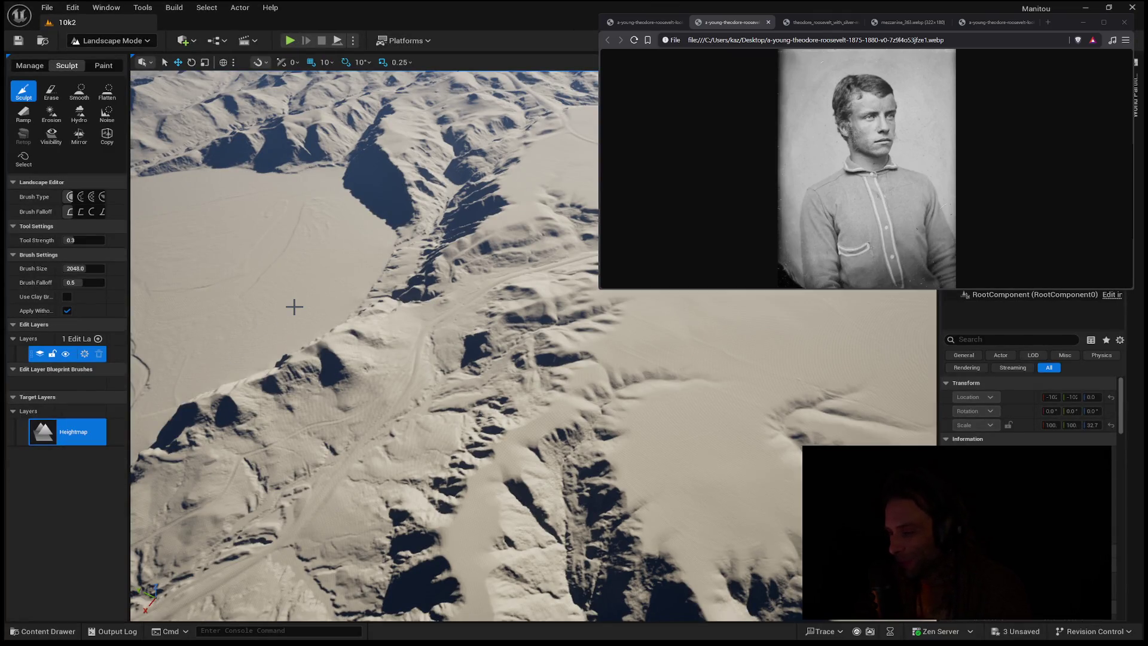
- Fly over the sculpted desert terrain toward the horizon, then open a new browser tab
drag(294, 307, 294, 263)
drag(391, 241, 391, 241)
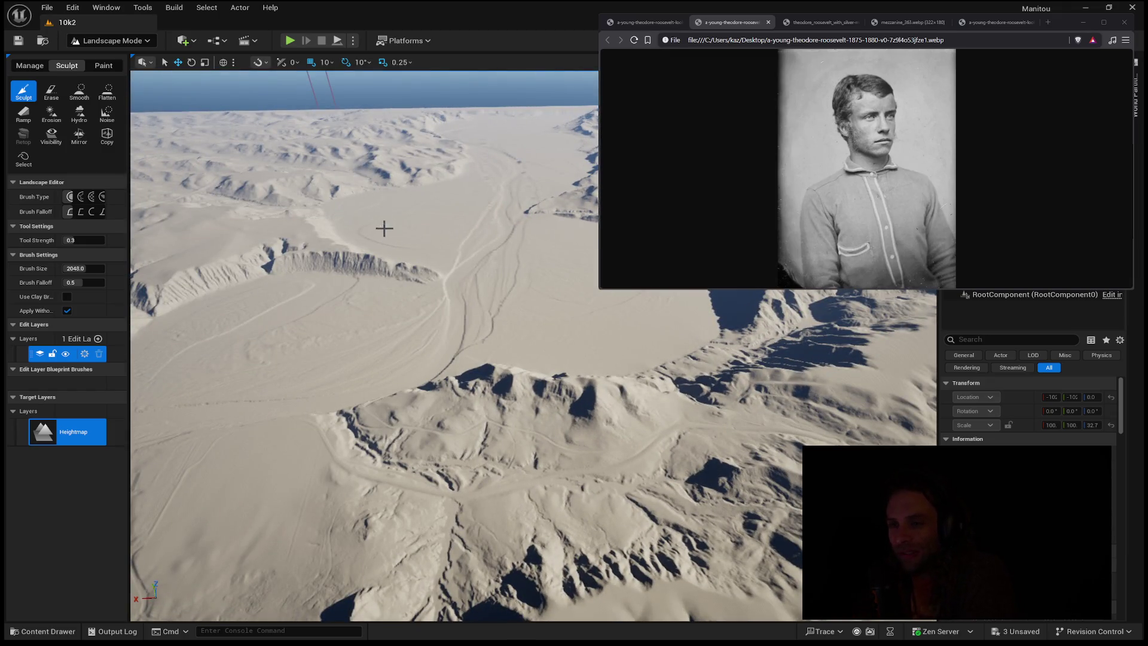
drag(384, 246, 385, 247)
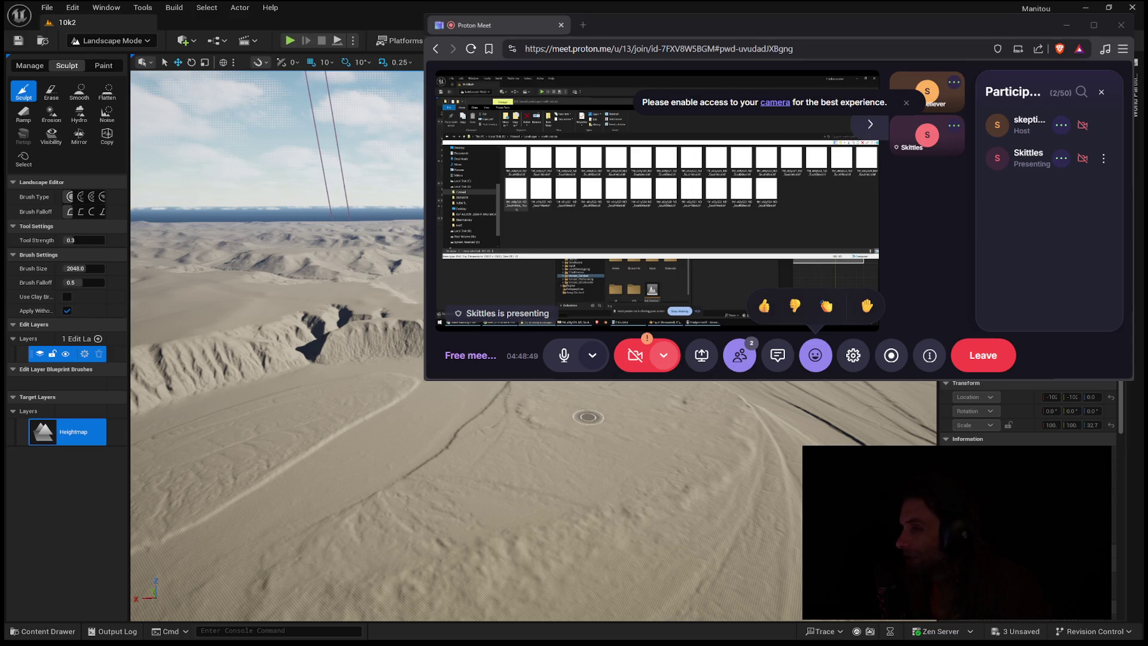
click(583, 25)
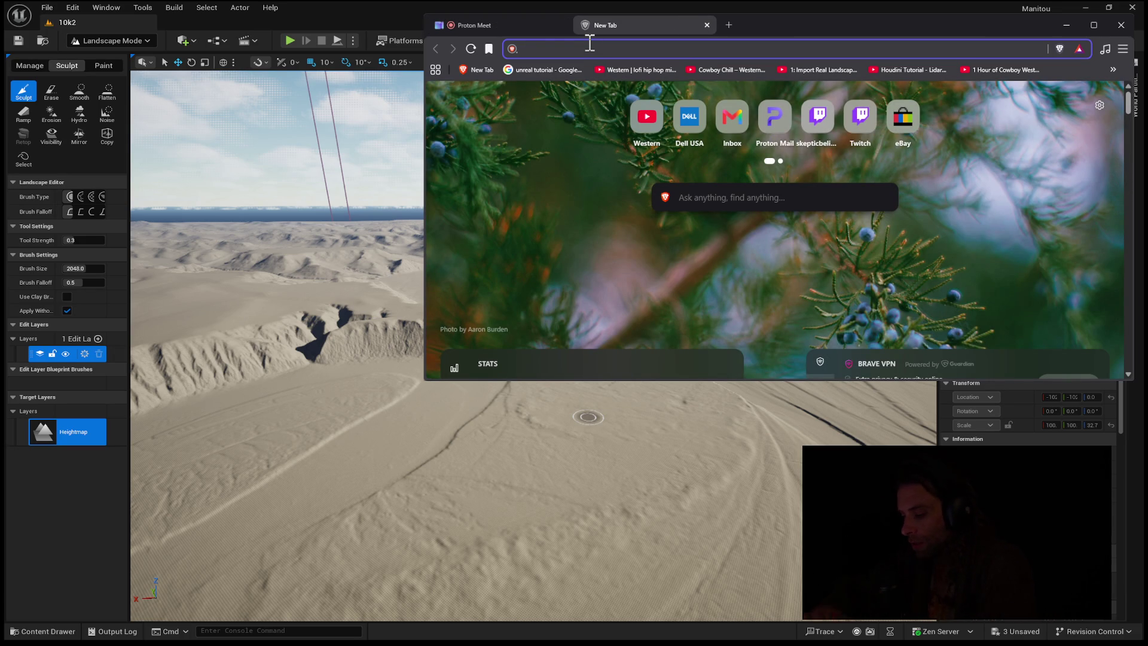
text(g)
key(BackSpace)
text(proto)
key(BackSpace)
key(BackSpace)
key(BackSpace)
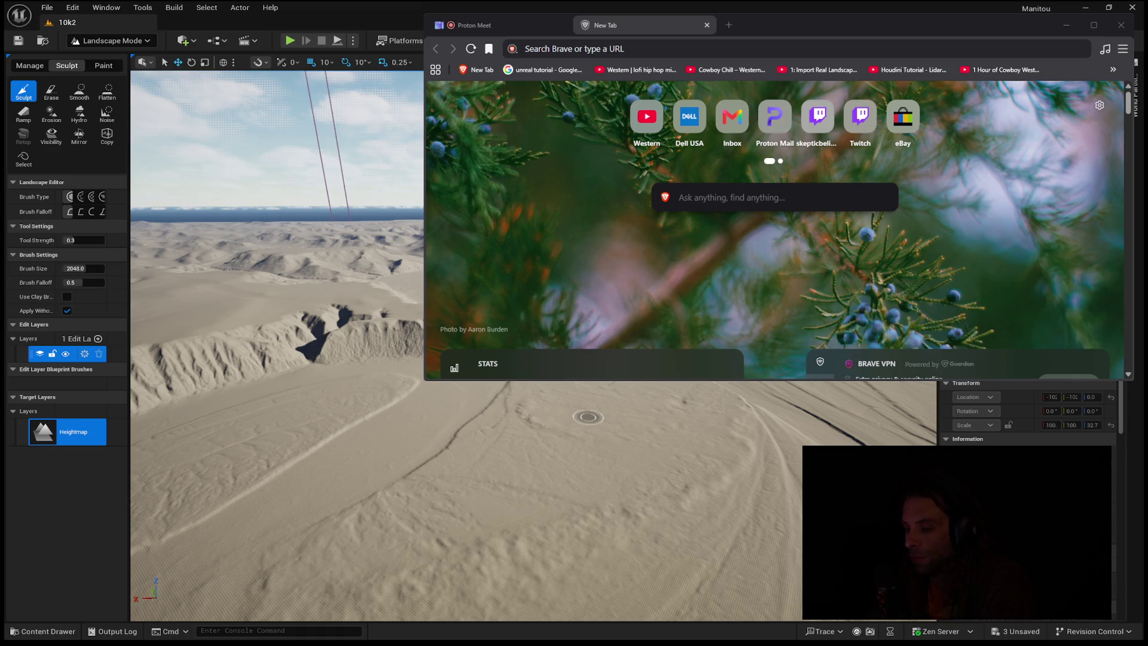
click(667, 26)
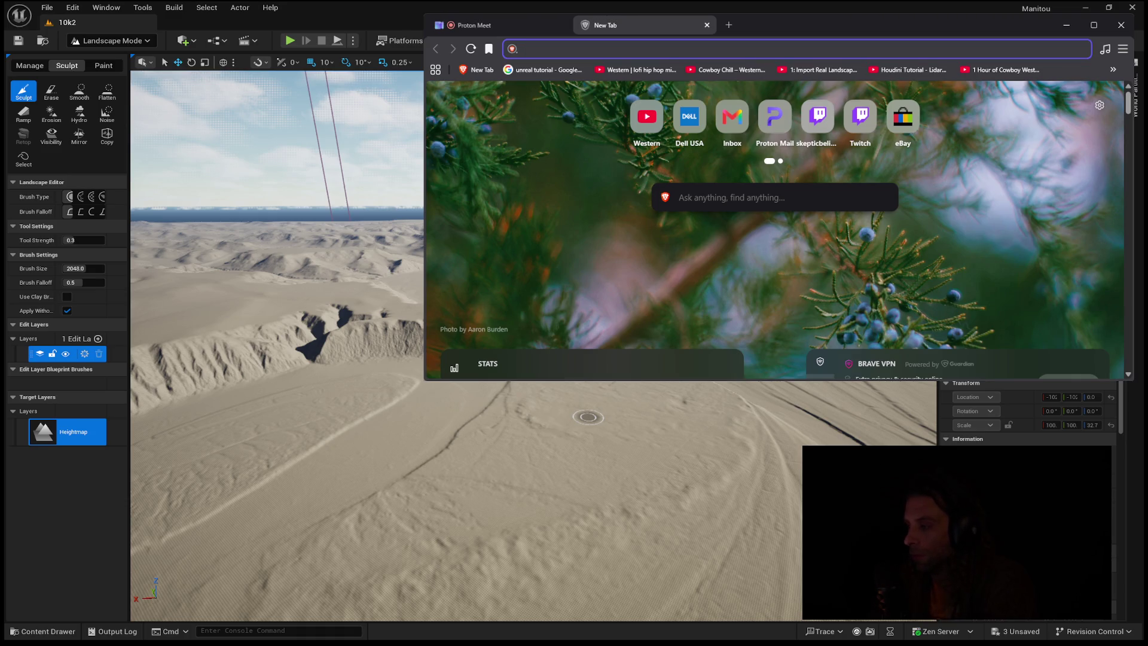
click(707, 22)
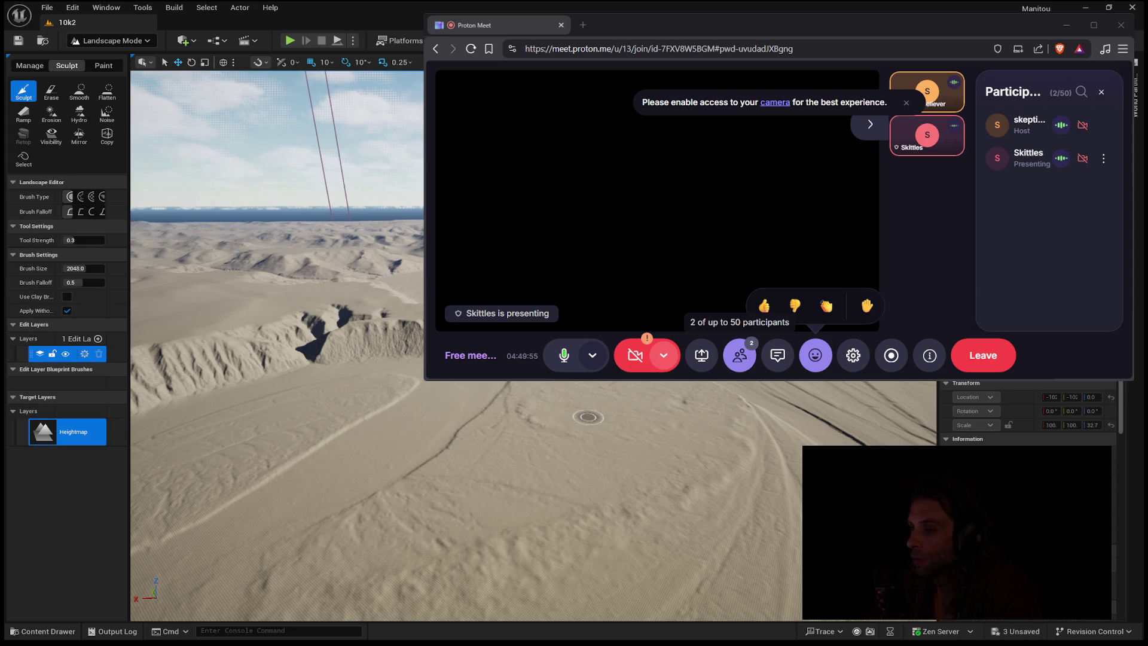
click(18, 40)
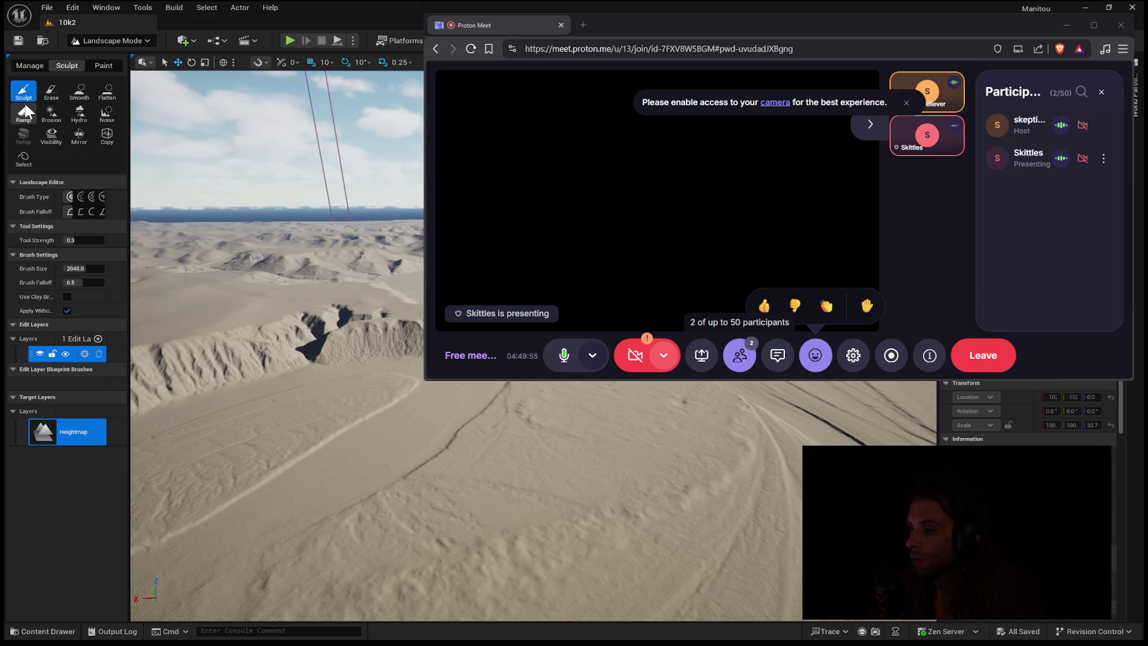
- Widen the landscape tools panel slightly
drag(129, 118, 207, 118)
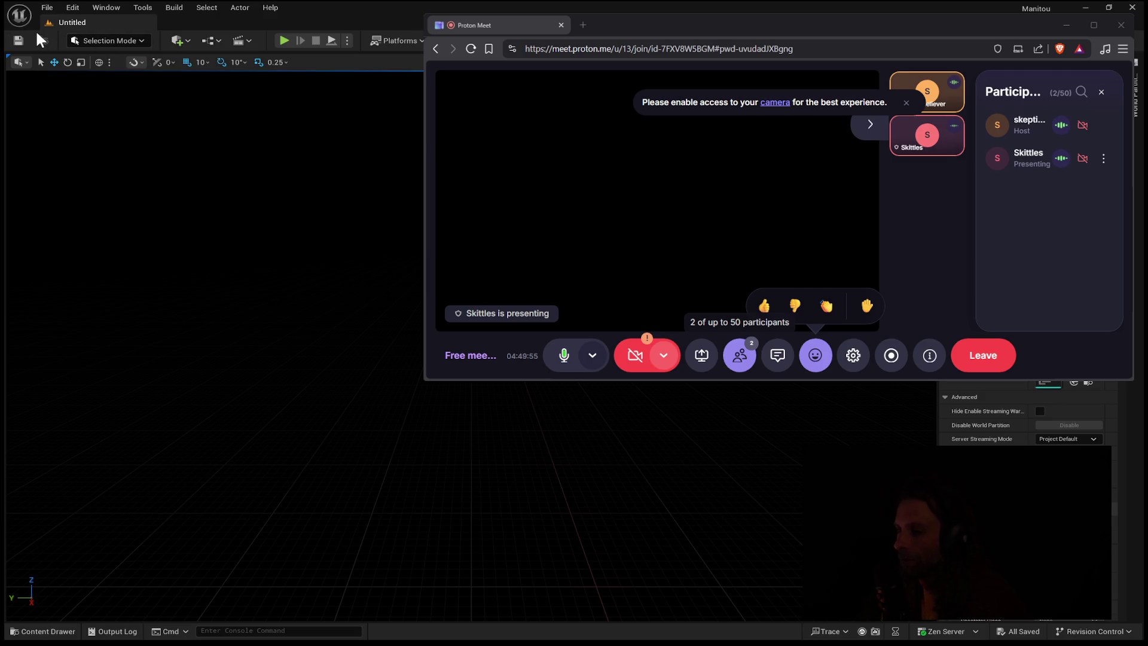
- Glance at the editor panel list, then switch the editor into Landscape Mode with Shift+2
click(106, 8)
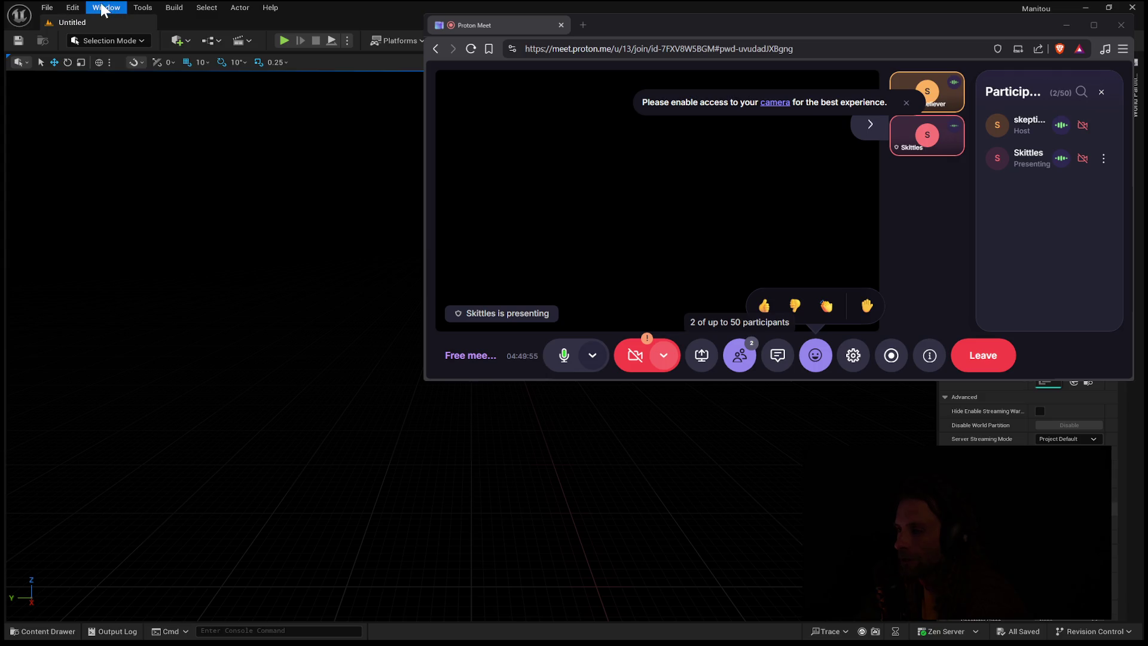
click(170, 157)
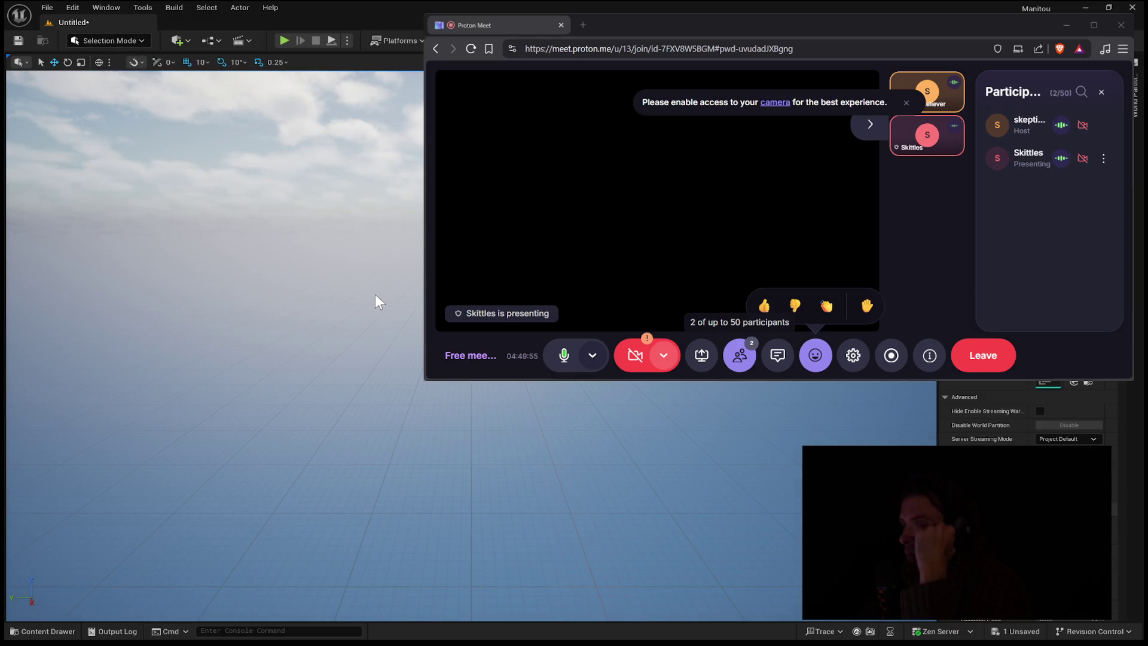
key(shift+2)
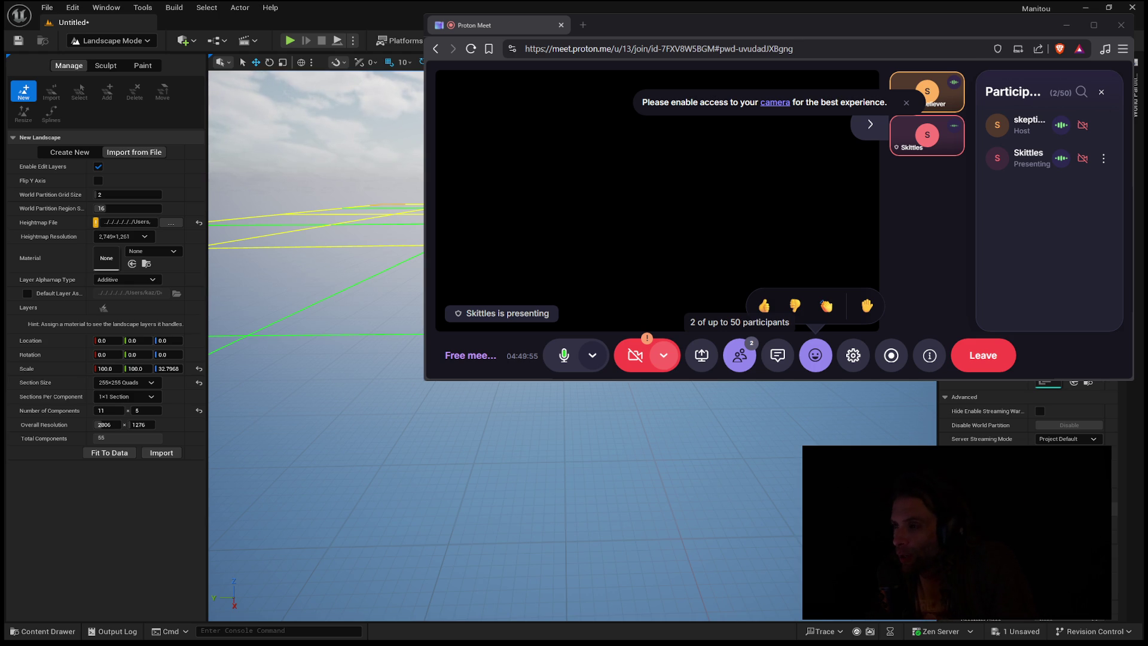
drag(317, 239, 263, 257)
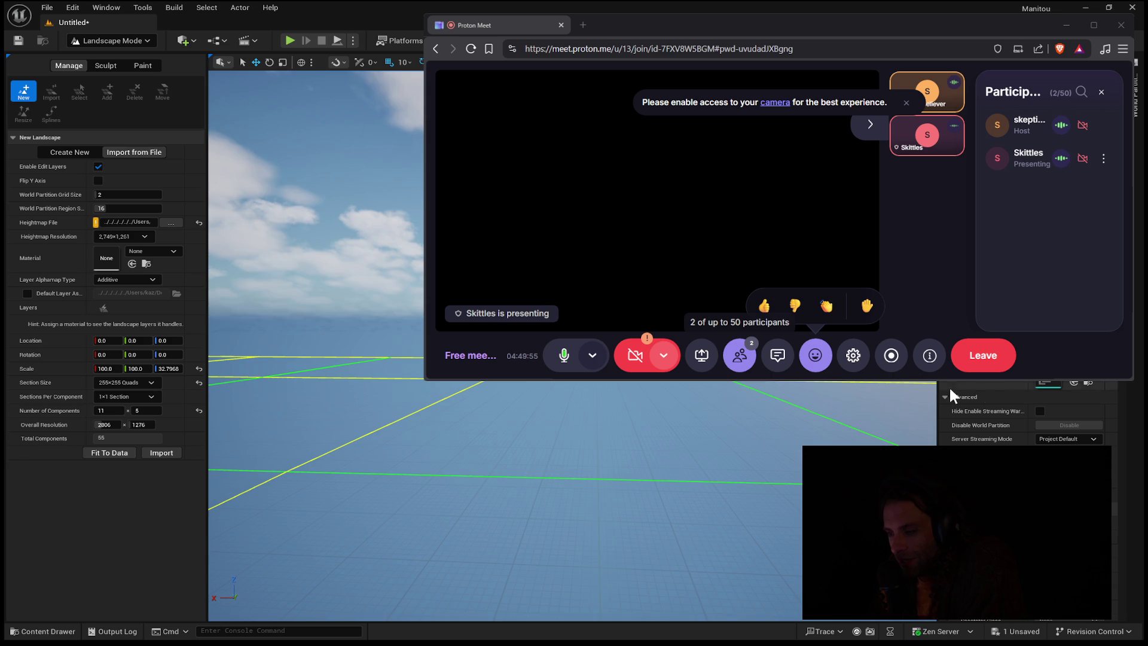
drag(574, 509, 574, 538)
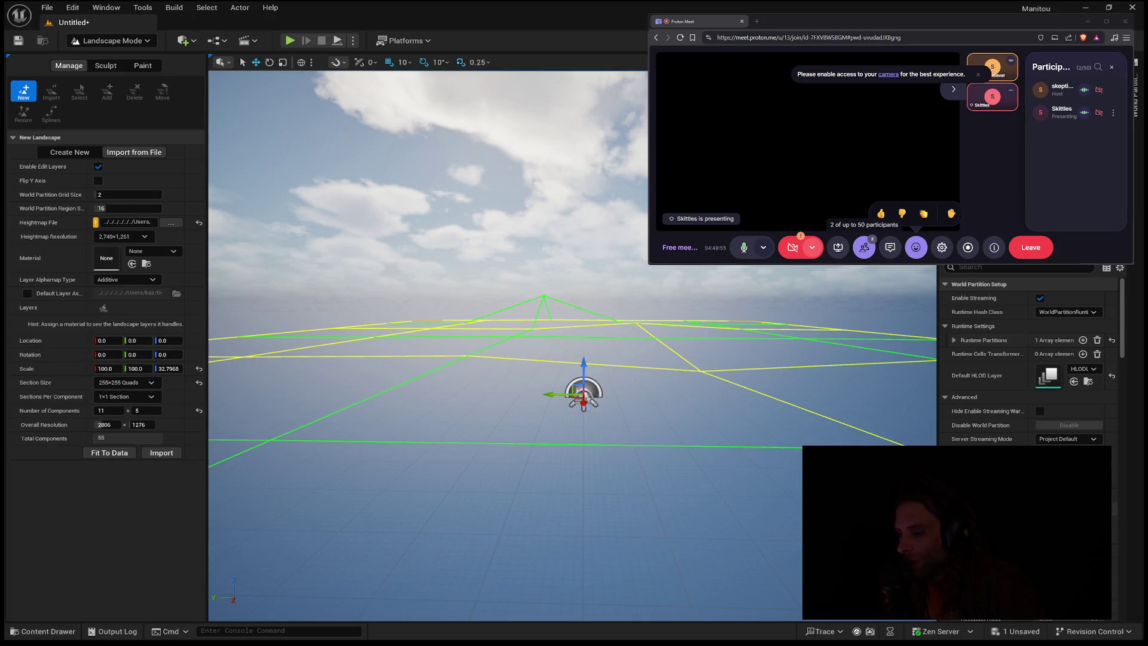
mouse_move(469, 503)
mouse_down()
mouse_move(469, 521)
mouse_move(468, 502)
mouse_up()
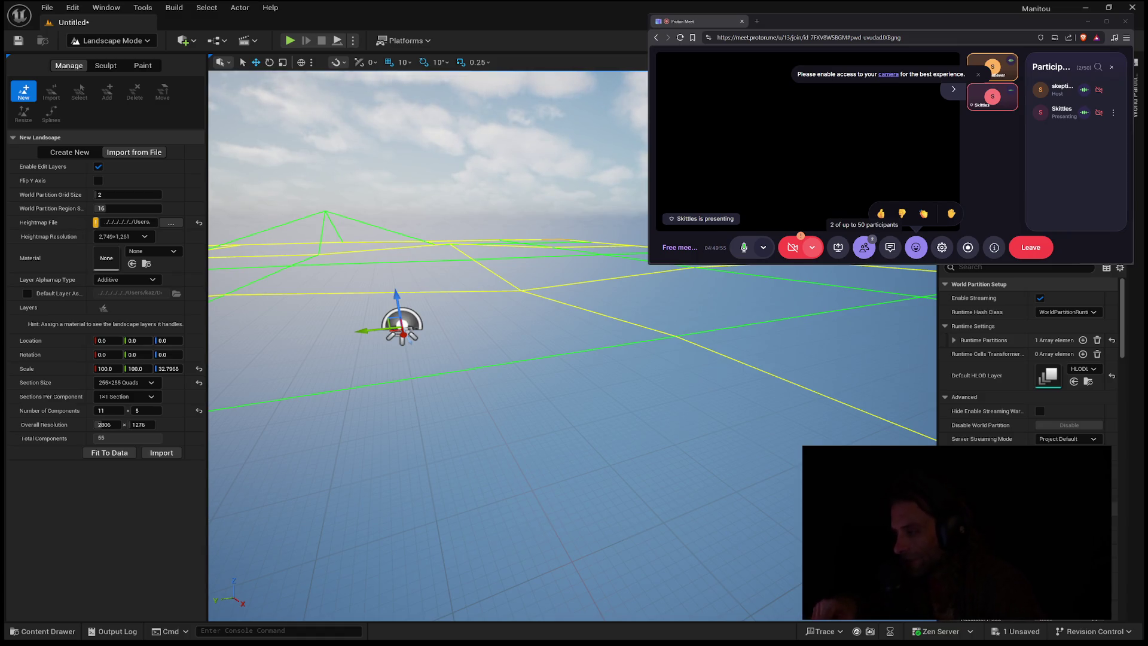
mouse_move(383, 342)
mouse_down()
mouse_move(383, 395)
mouse_move(389, 341)
mouse_up()
mouse_move(505, 360)
mouse_down()
mouse_move(504, 370)
mouse_move(504, 360)
mouse_up()
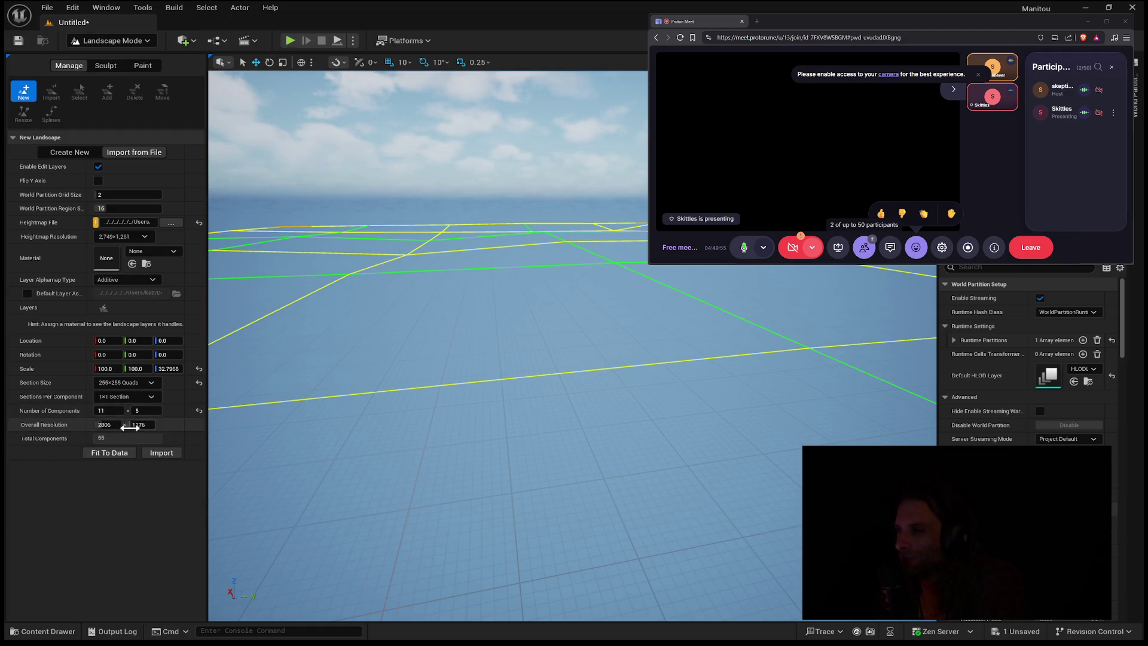
click(101, 407)
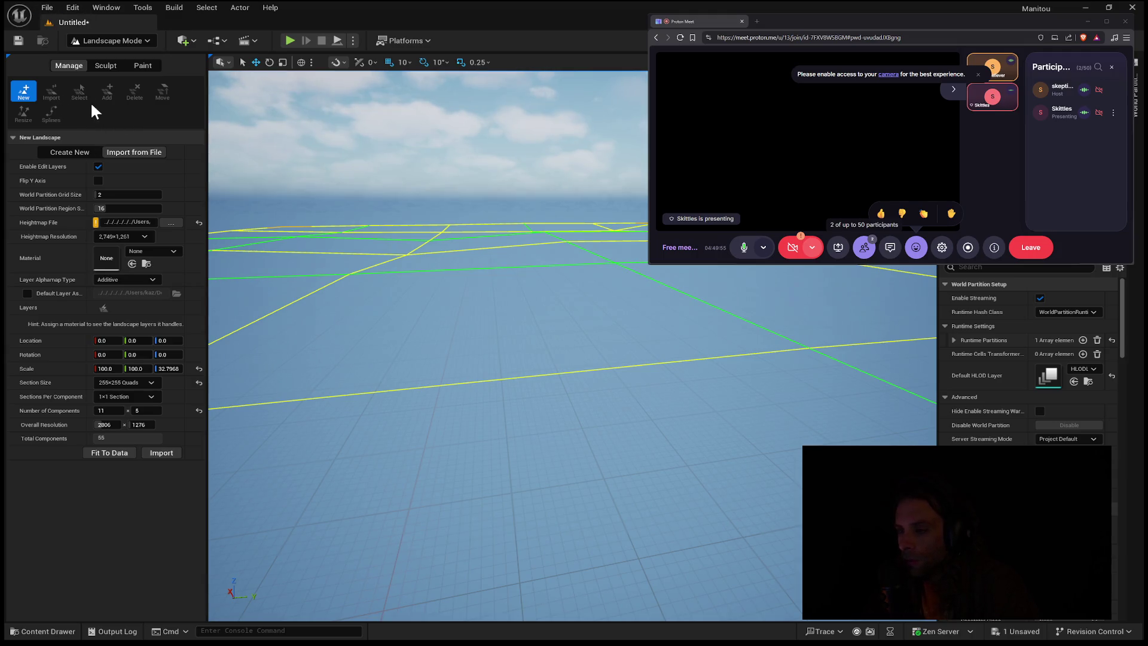
- Start a new blank landscape widened to 18 × 5 components at 4591 × 1276 resolution
click(78, 153)
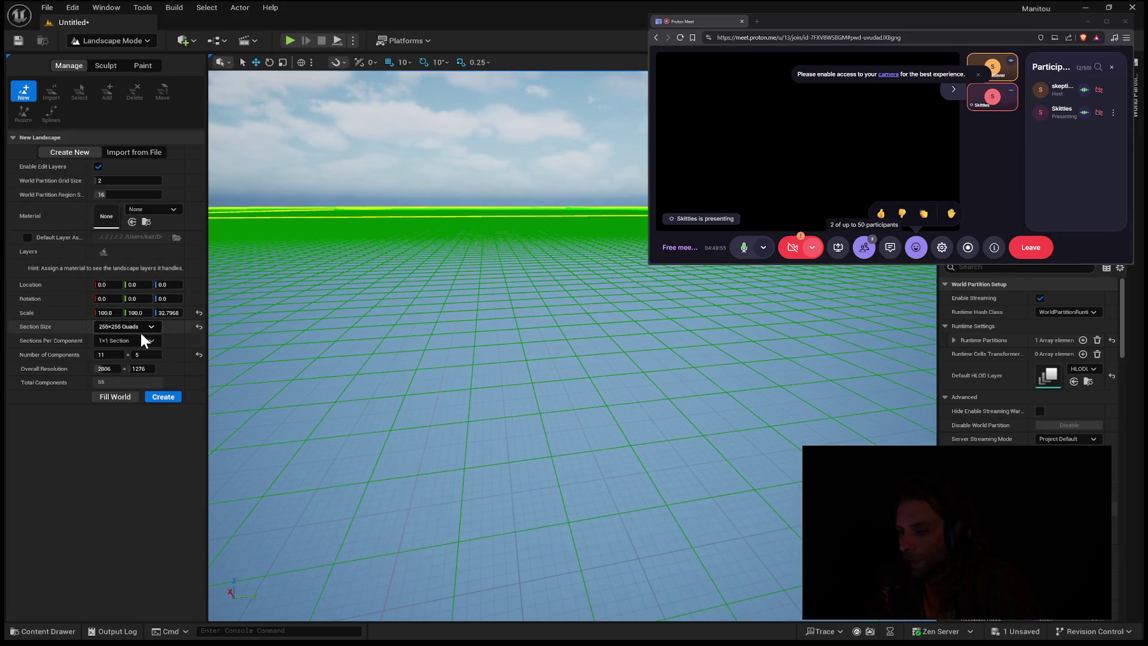
drag(105, 367, 143, 367)
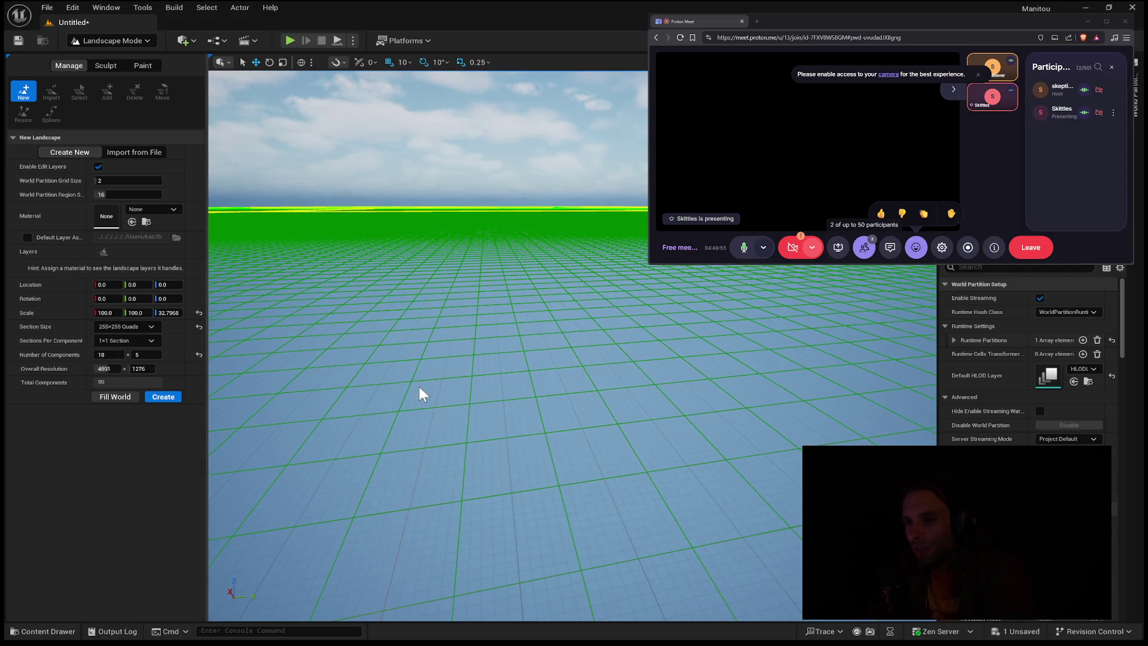
mouse_move(411, 360)
mouse_down()
mouse_move(411, 443)
mouse_move(431, 389)
mouse_move(472, 365)
mouse_move(431, 366)
mouse_up()
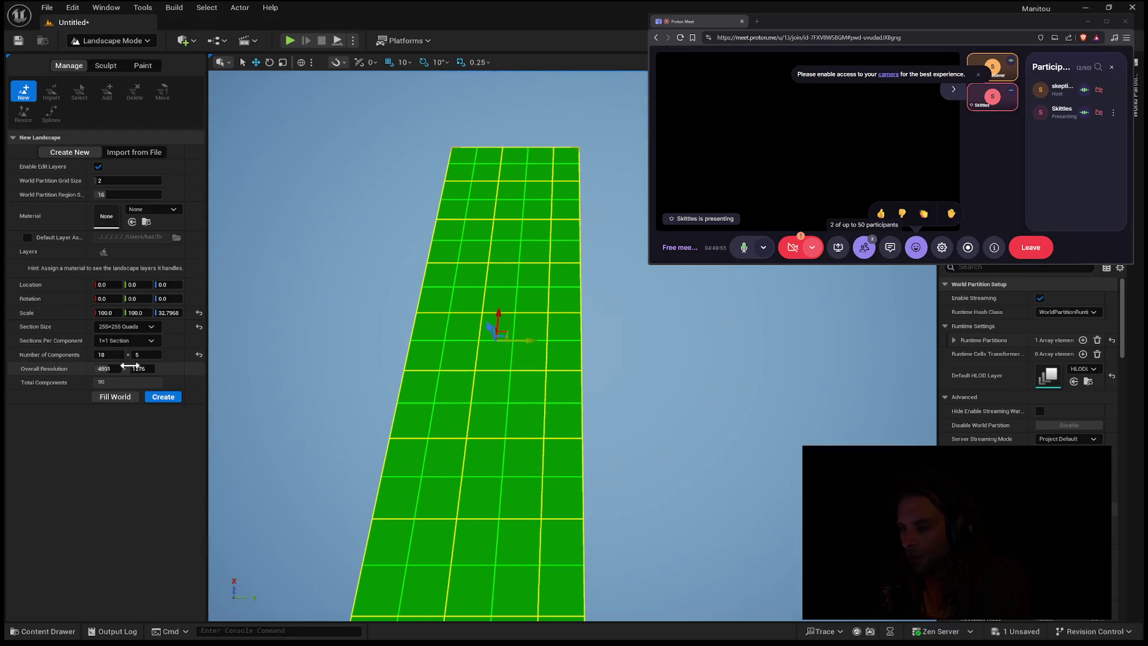
- Use 2×2 sections per component and set the overall resolution to 8161 × 8161
click(135, 342)
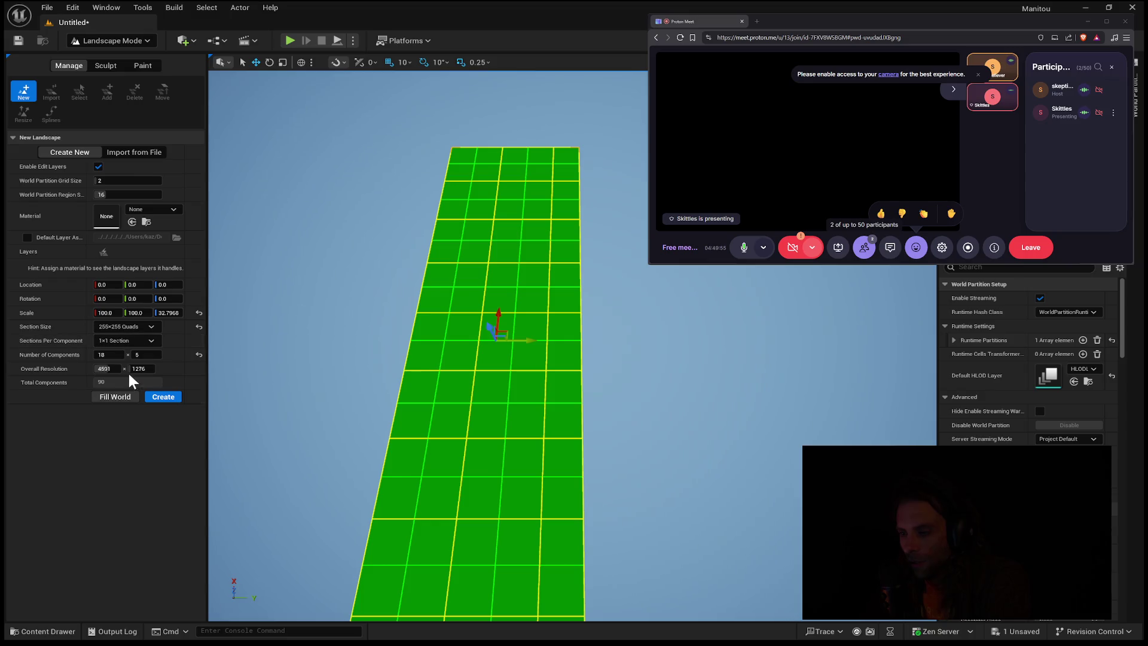
click(128, 371)
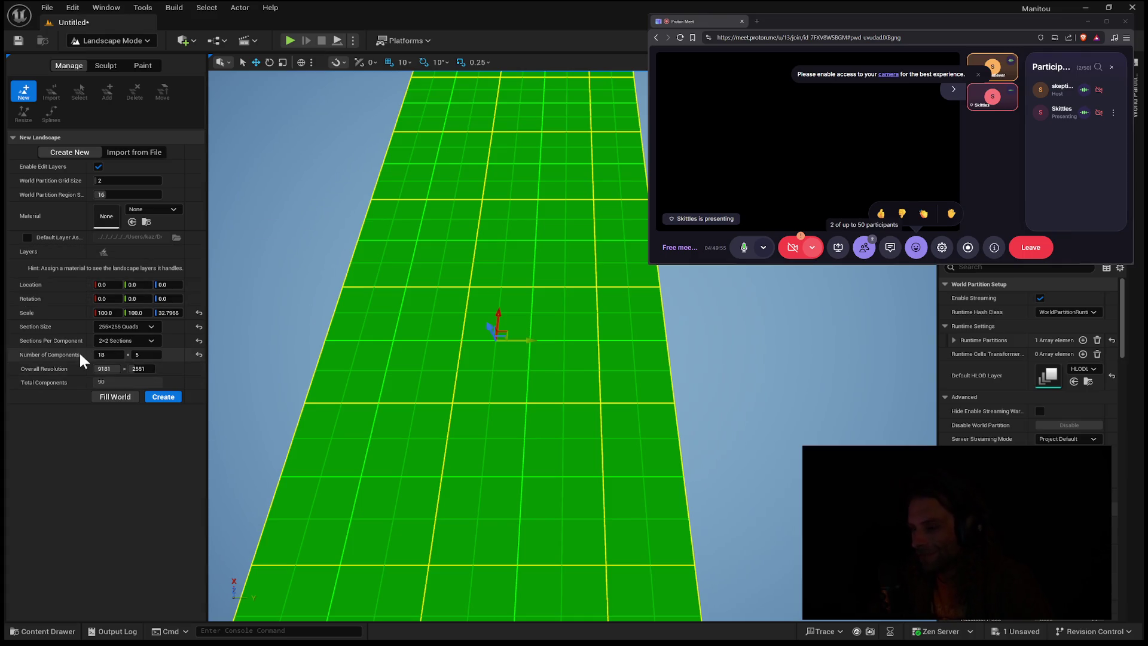
click(103, 368)
text(1020)
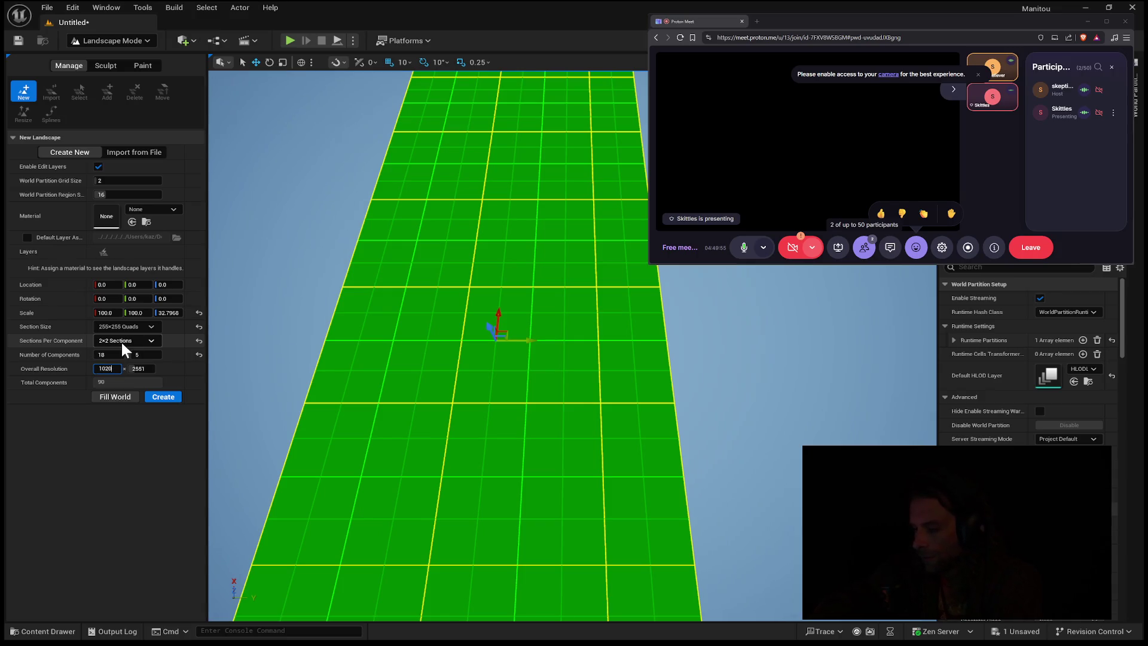
key(Tab)
text(10)
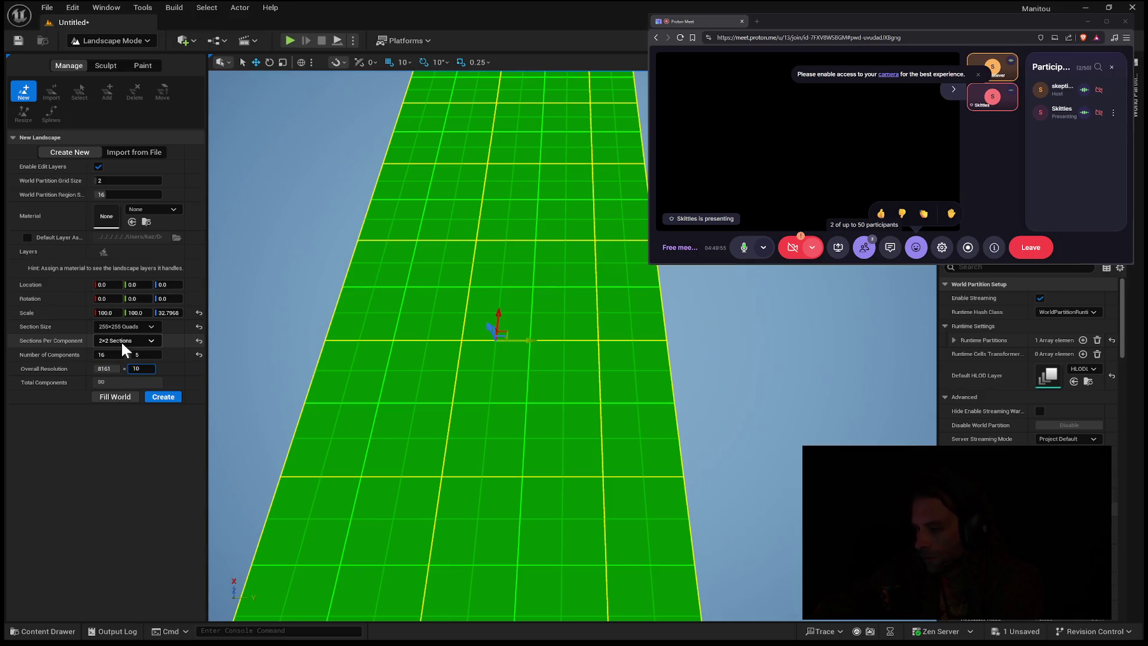
text(201)
key(Return)
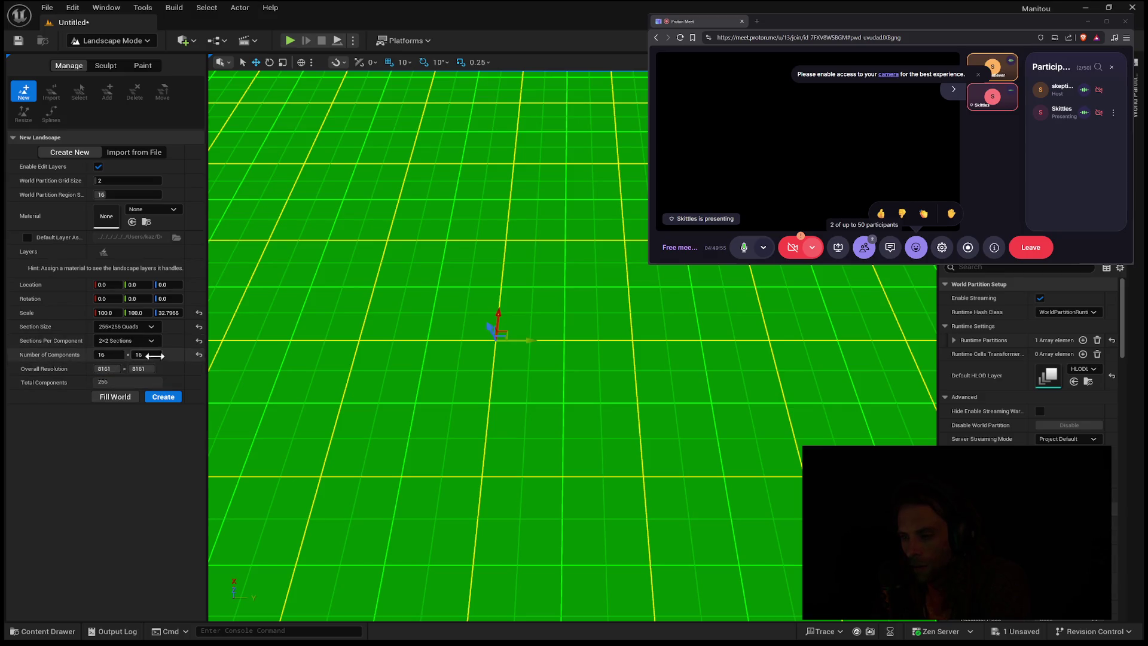
- Try 32 and 10 components, then enter 20 × 20 components and re-enter 8161 resolution width
click(117, 354)
text(3)
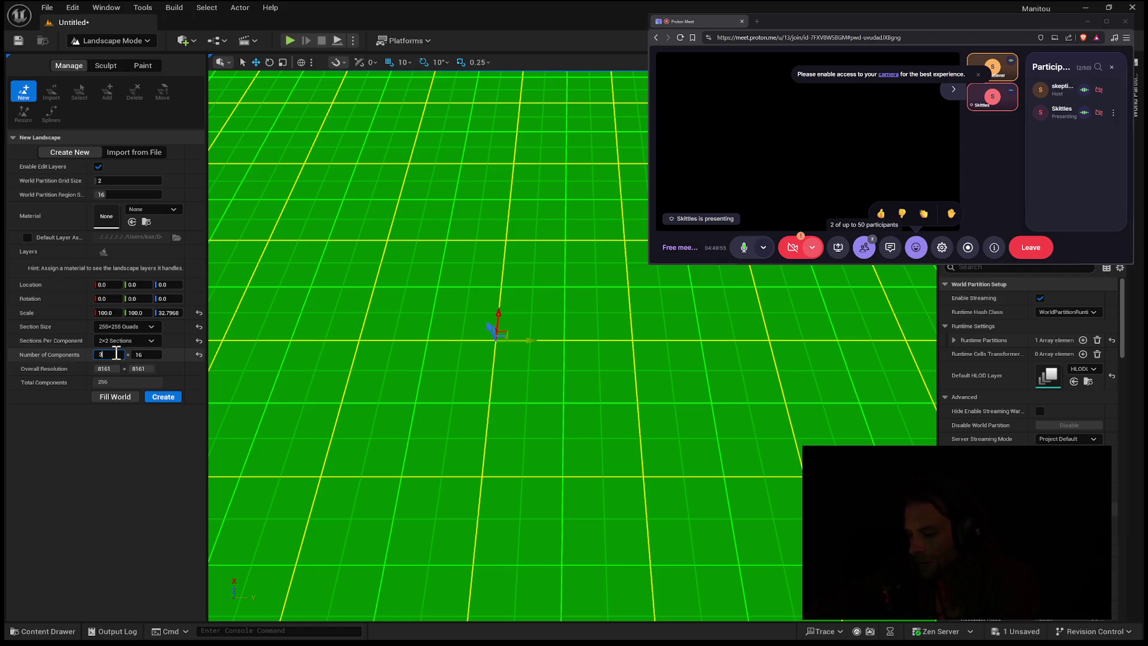
text(2)
key(Tab)
key(Tab)
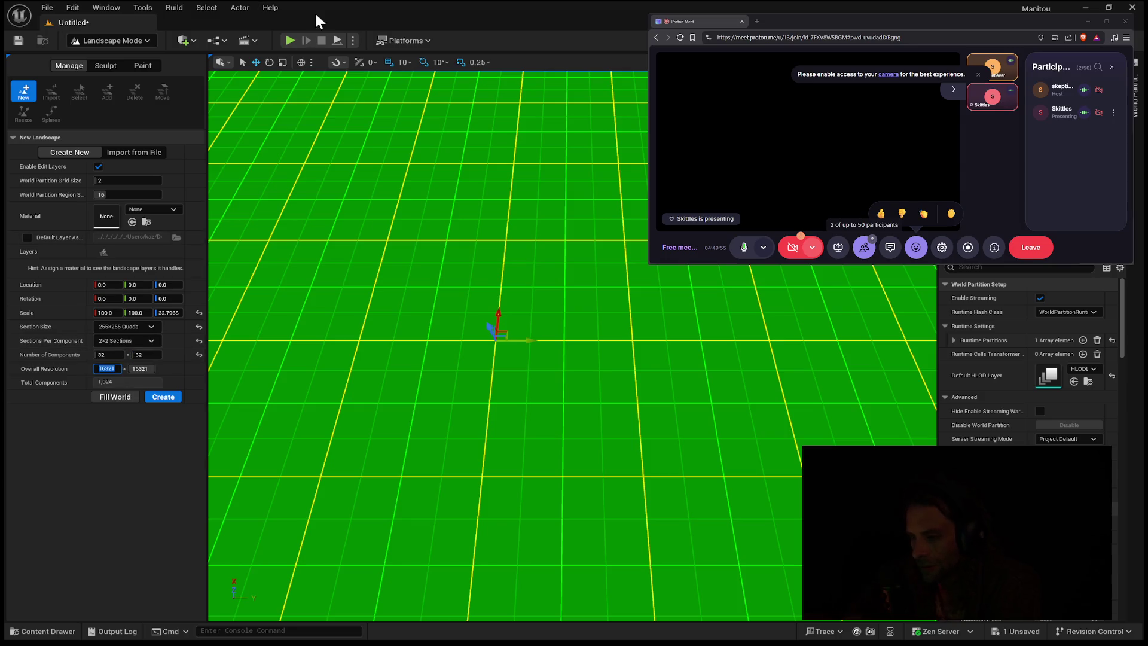
text(10)
click(107, 355)
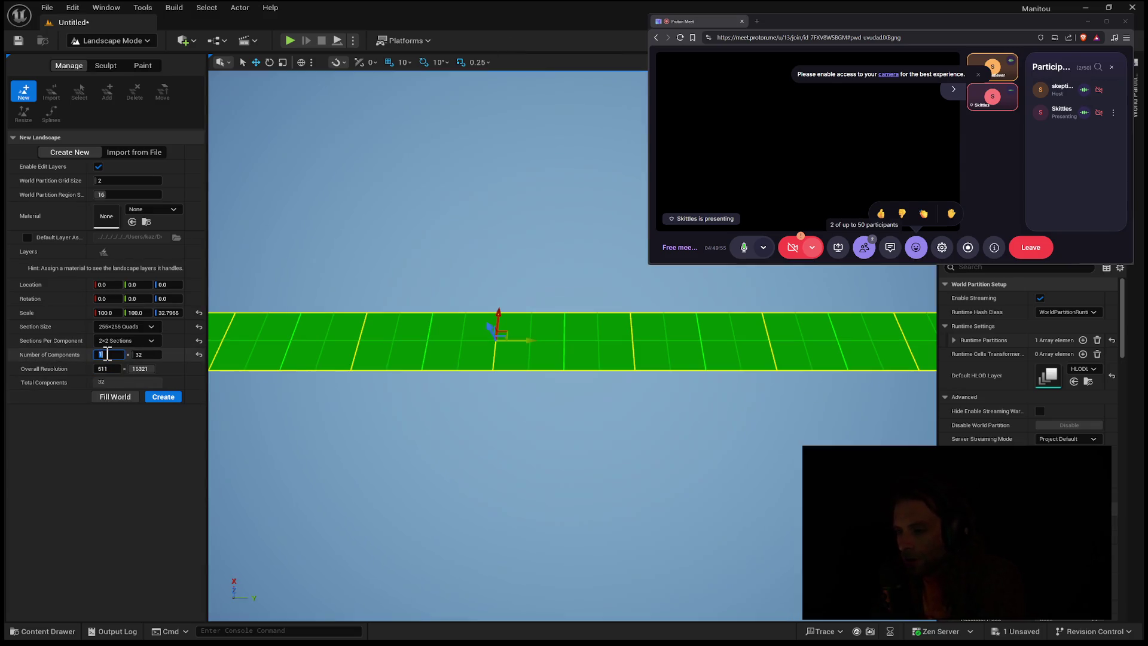
text(20)
key(Tab)
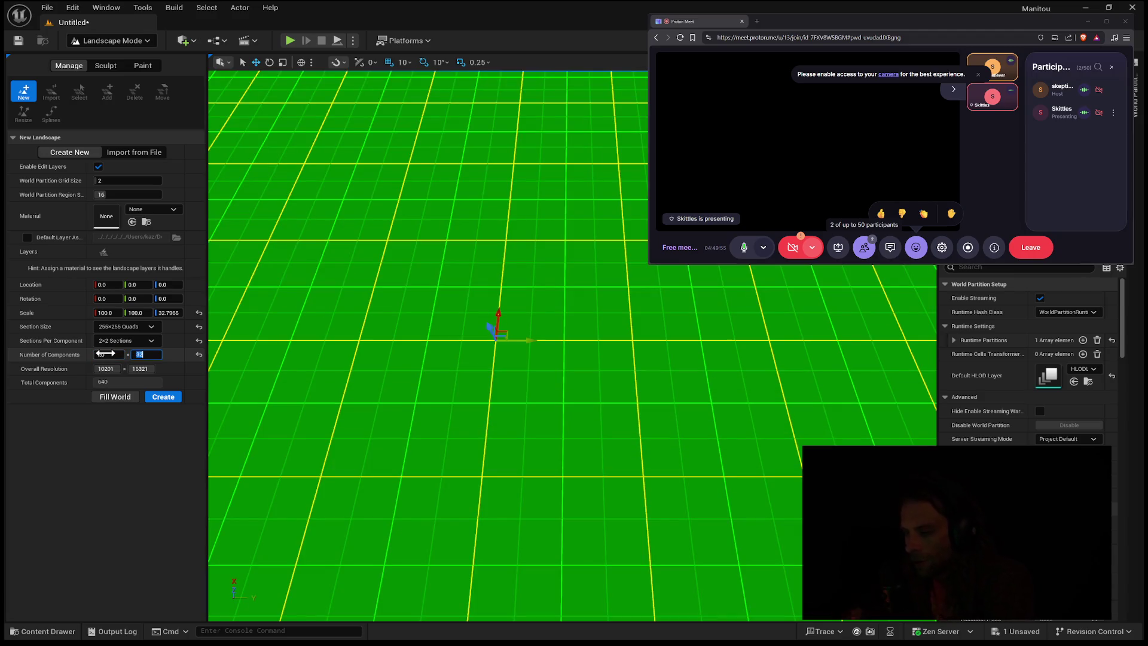
key(Tab)
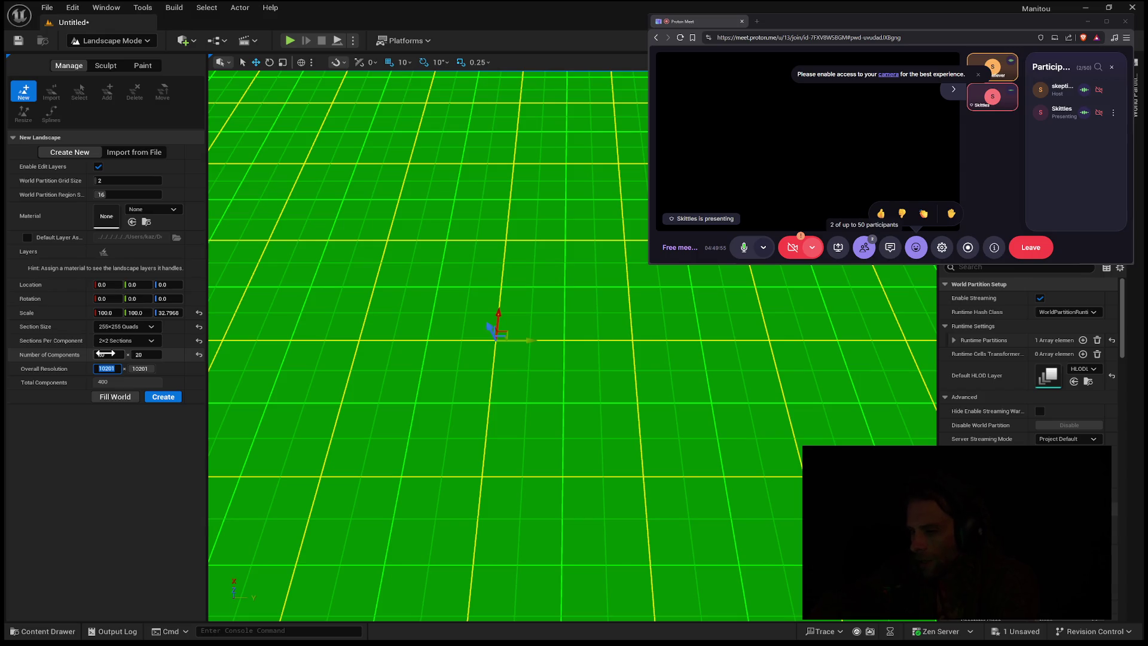
text(8161)
key(Tab)
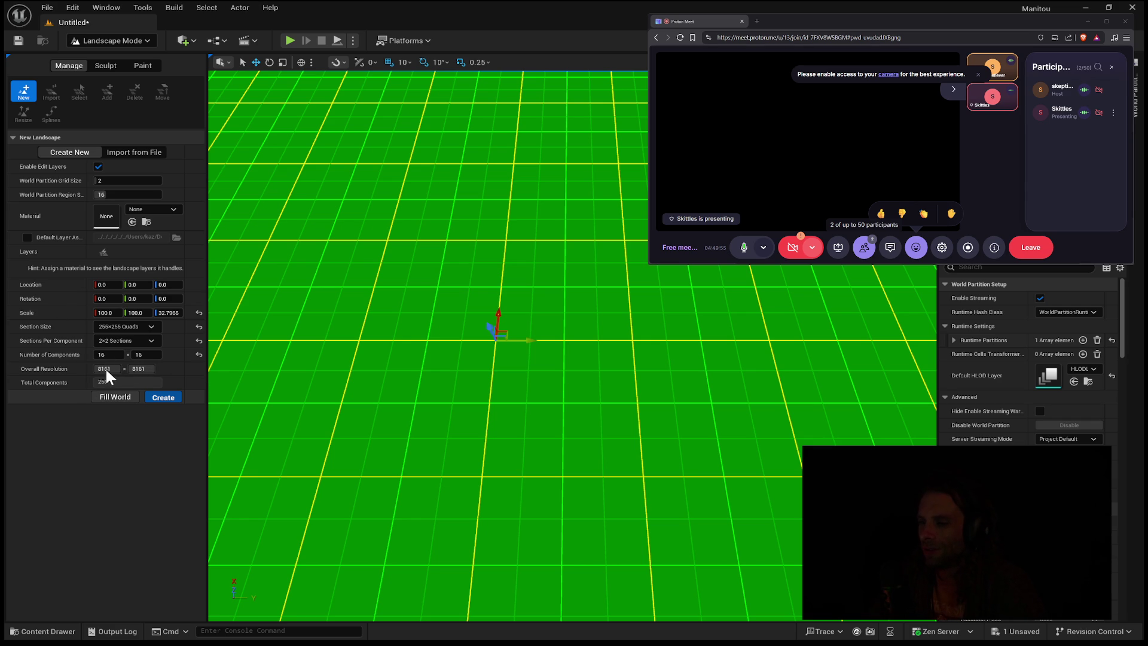
- Create the 8161 × 8161 landscape with these settings
click(164, 397)
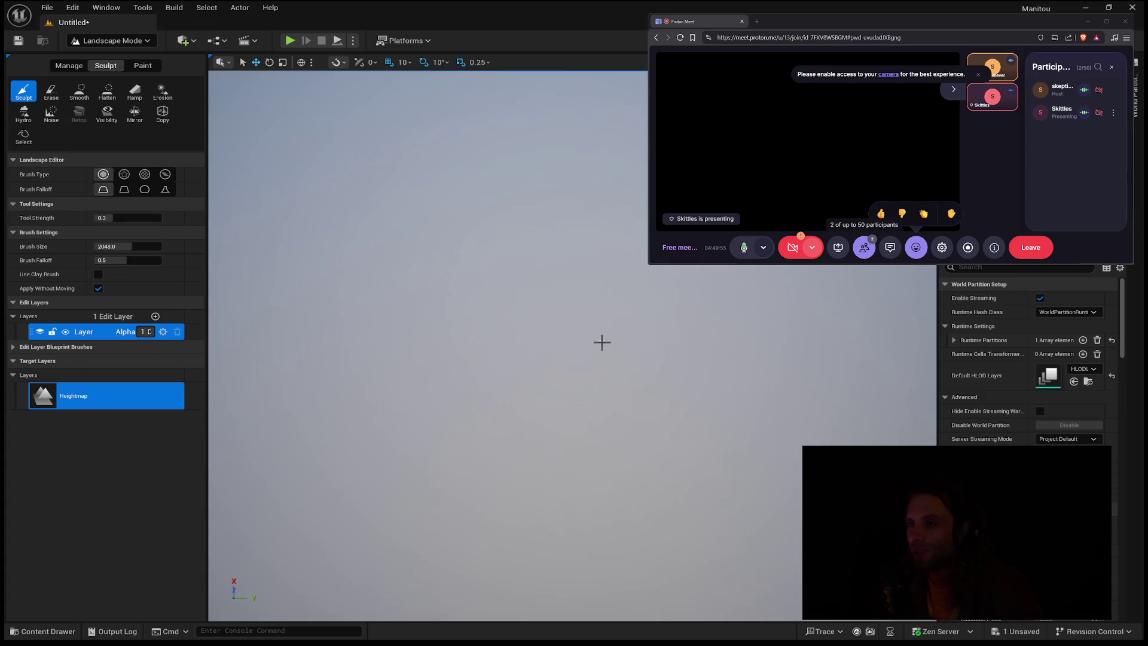
- Return to the Manage tools and start a New landscape, facing its green 3061×1531 preview
mouse_move(602, 342)
mouse_down()
mouse_move(589, 242)
mouse_move(589, 287)
mouse_up()
click(68, 65)
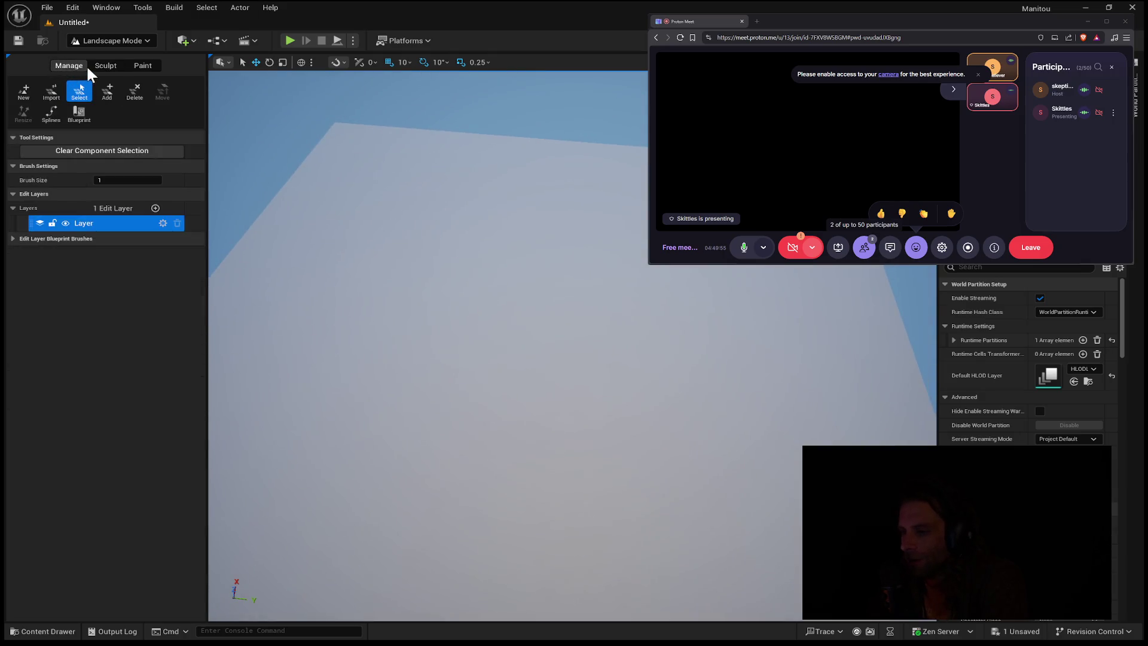
drag(538, 358, 585, 400)
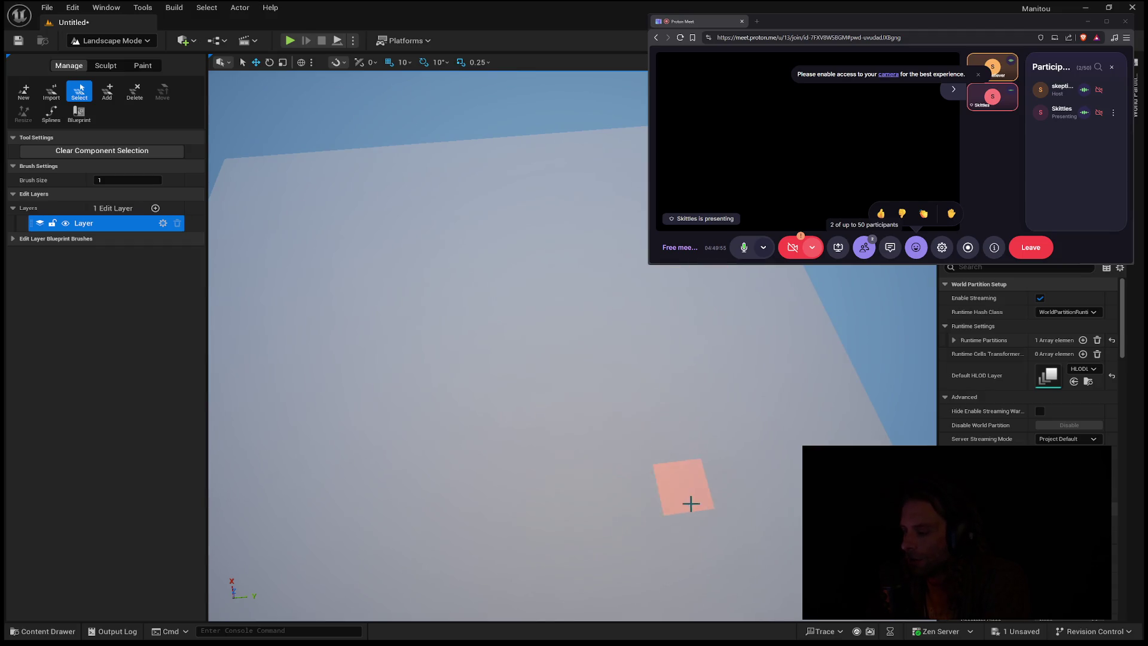
drag(790, 568, 634, 568)
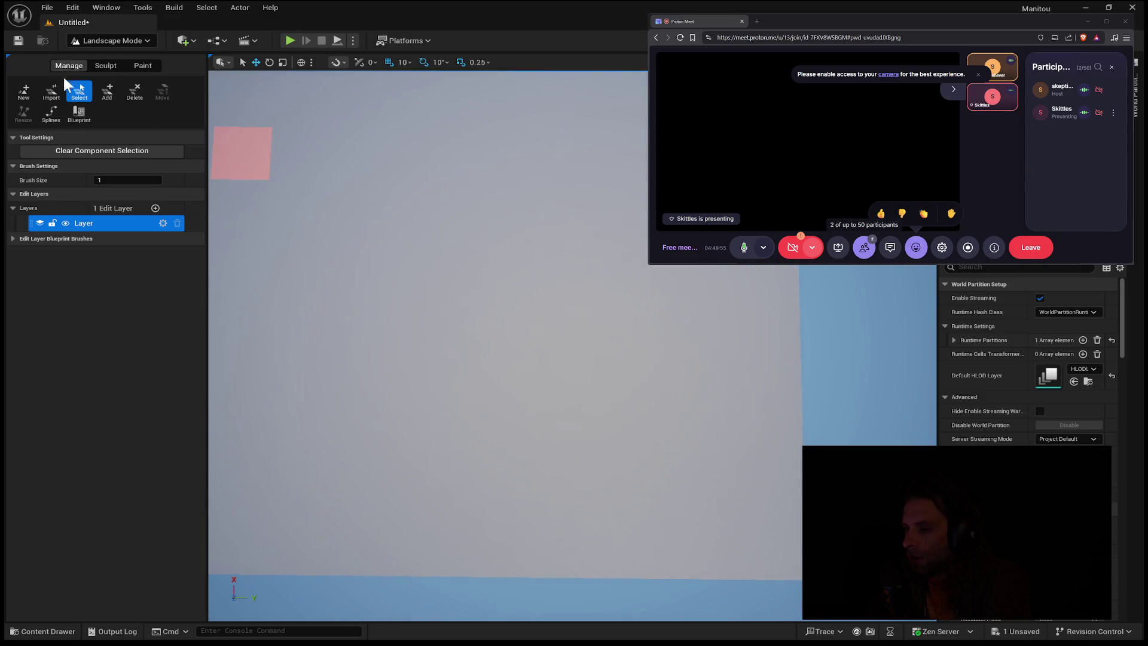
click(27, 89)
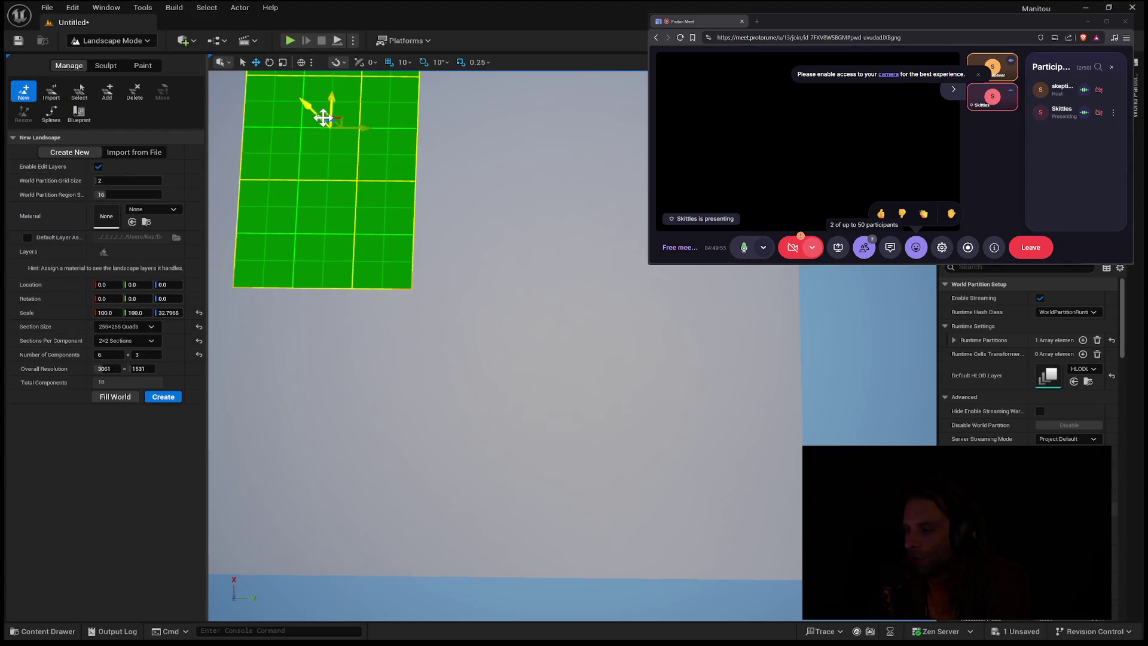
drag(634, 568, 586, 568)
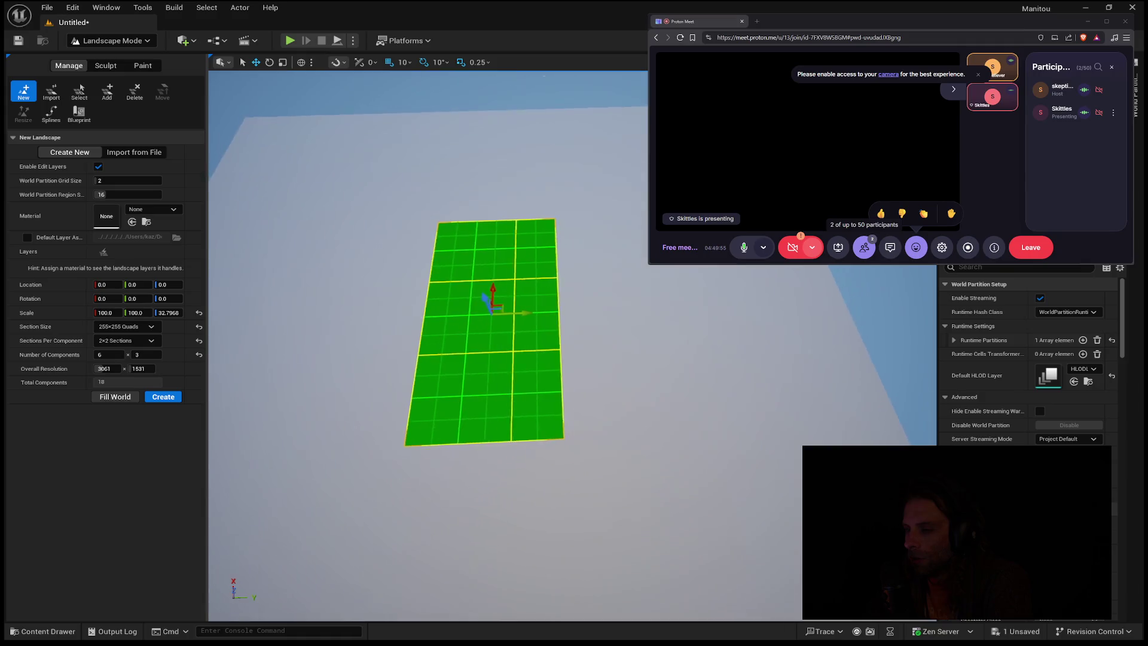
- Switch to Import from File, set 8161 × 8161 overall resolution, and collapse New Landscape settings
click(123, 151)
drag(238, 242, 367, 300)
click(104, 425)
text(6121)
key(Return)
text(8161)
key(Return)
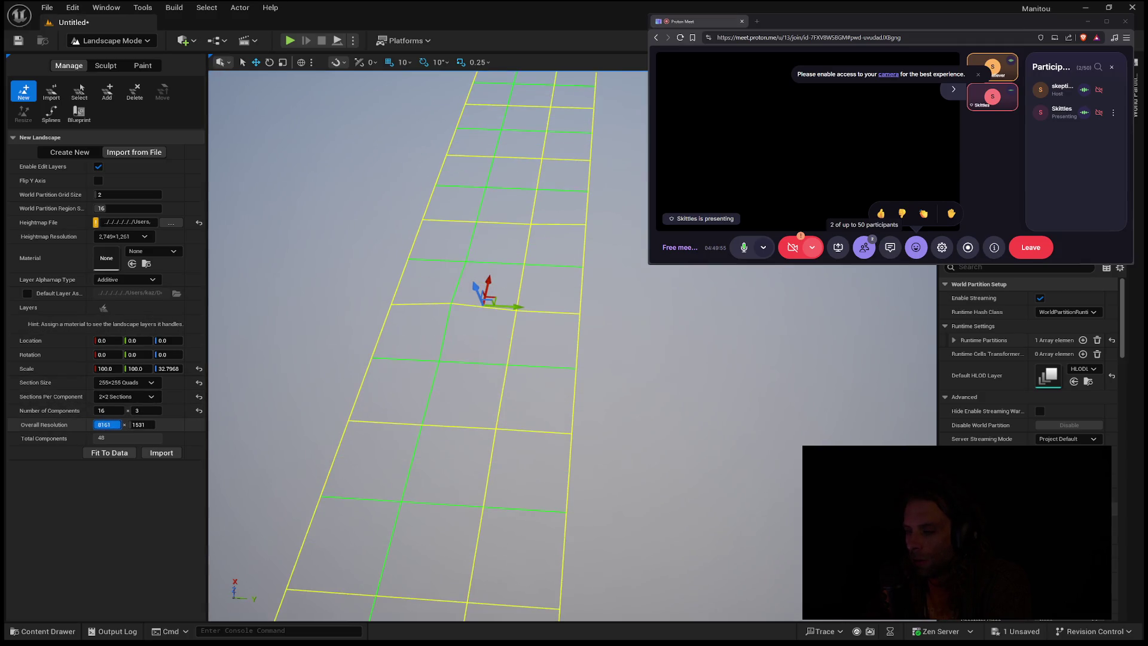
click(137, 424)
text(8161)
key(Return)
mouse_move(370, 322)
mouse_down()
mouse_move(395, 299)
mouse_move(380, 284)
mouse_up()
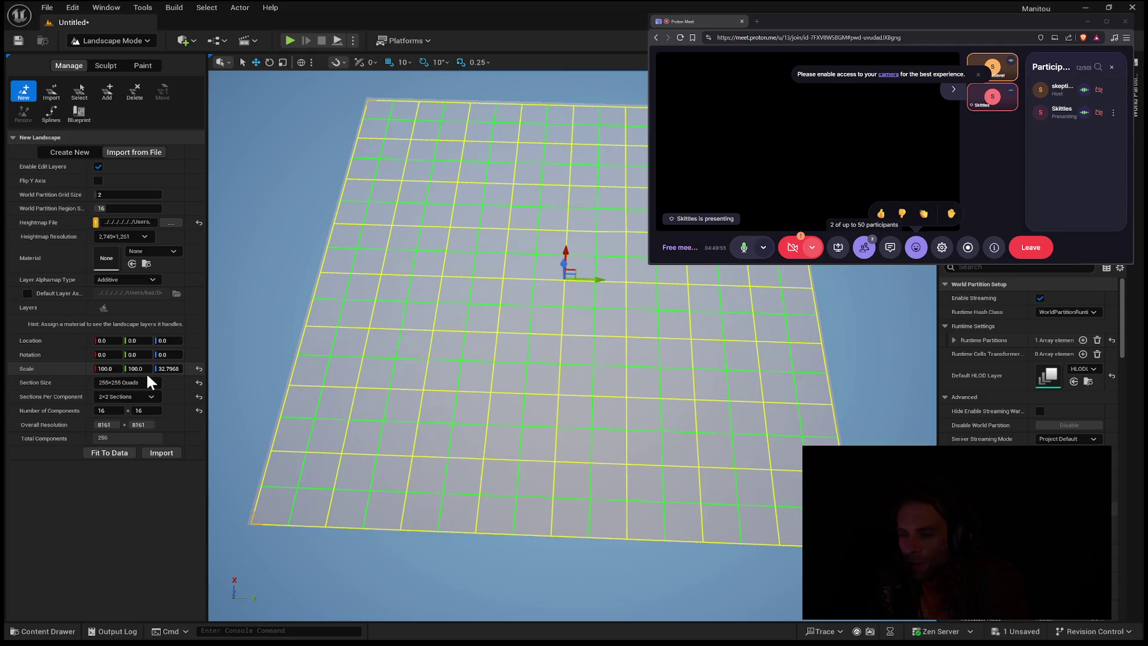
click(142, 137)
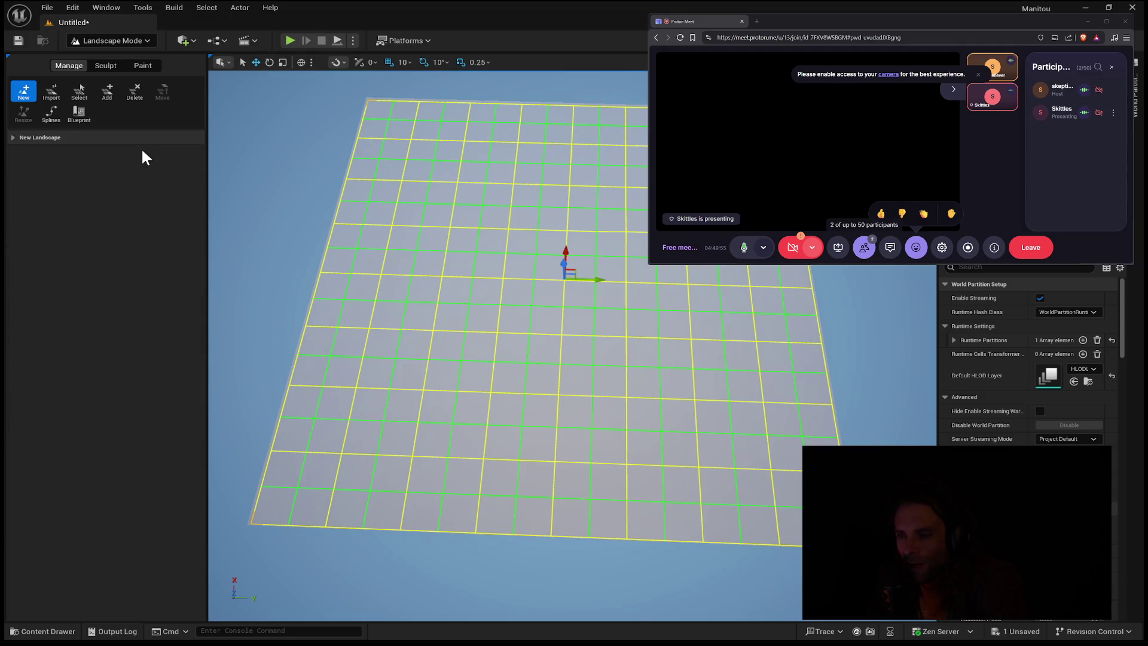
- Restart the New landscape, re-expand its settings, then show the Import tool's Import/Export options
click(24, 92)
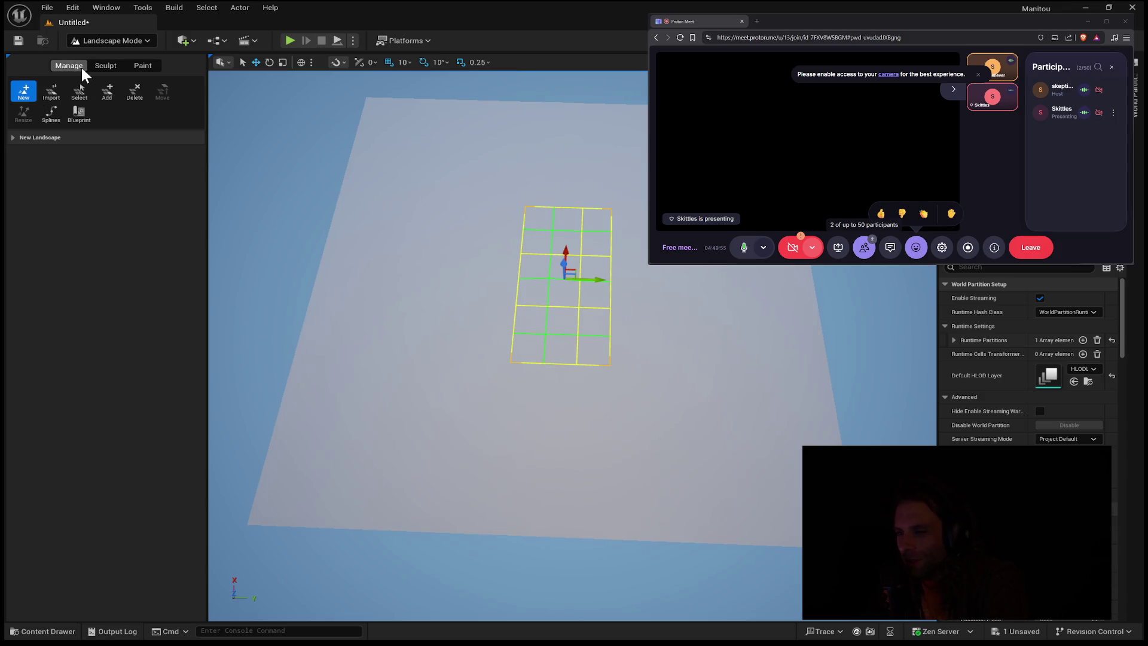
click(16, 137)
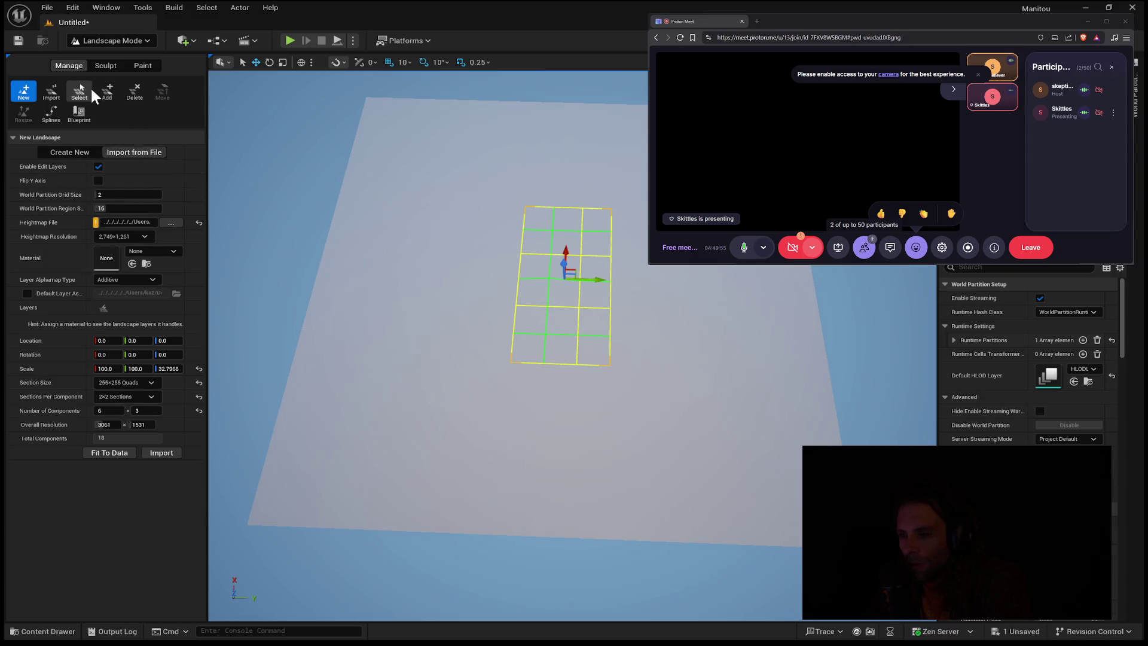
click(53, 90)
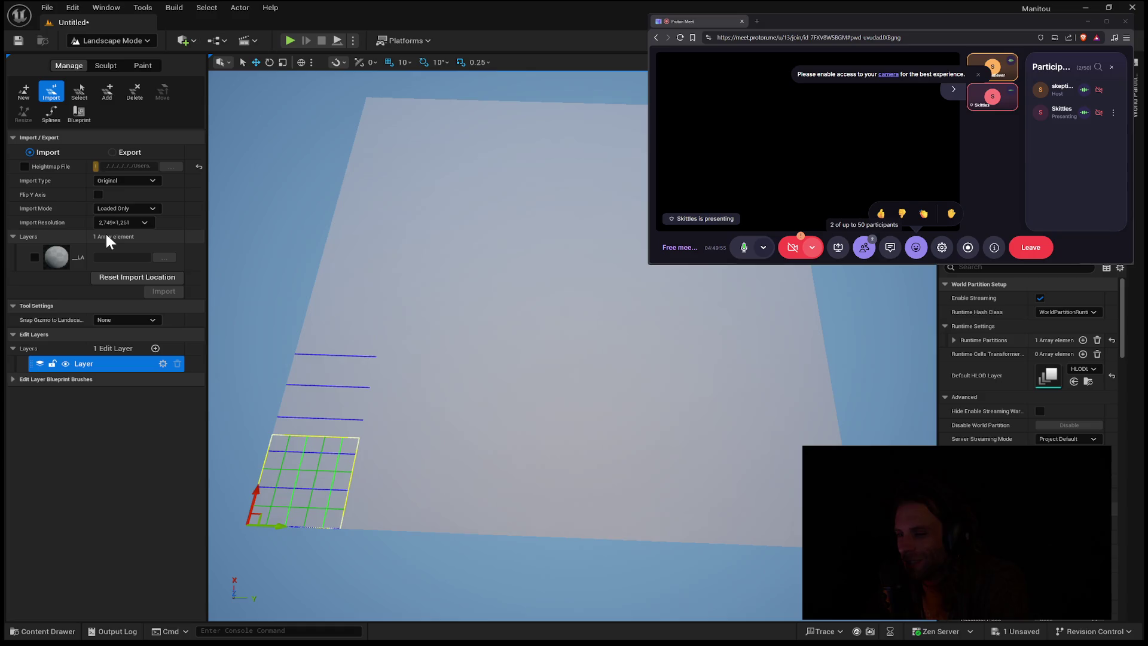